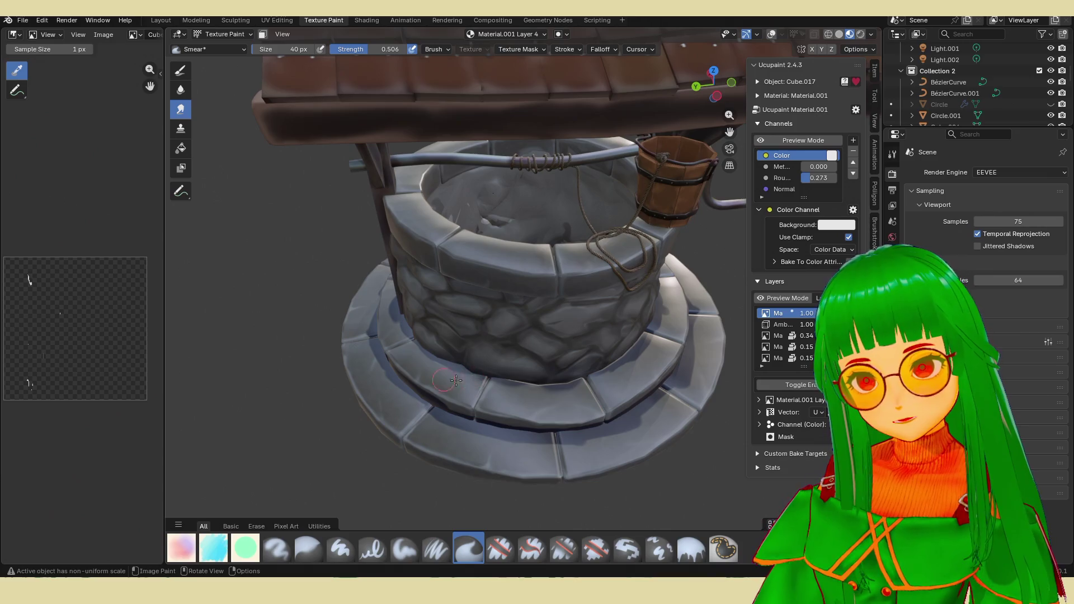
scroll(438, 381, "up", 4)
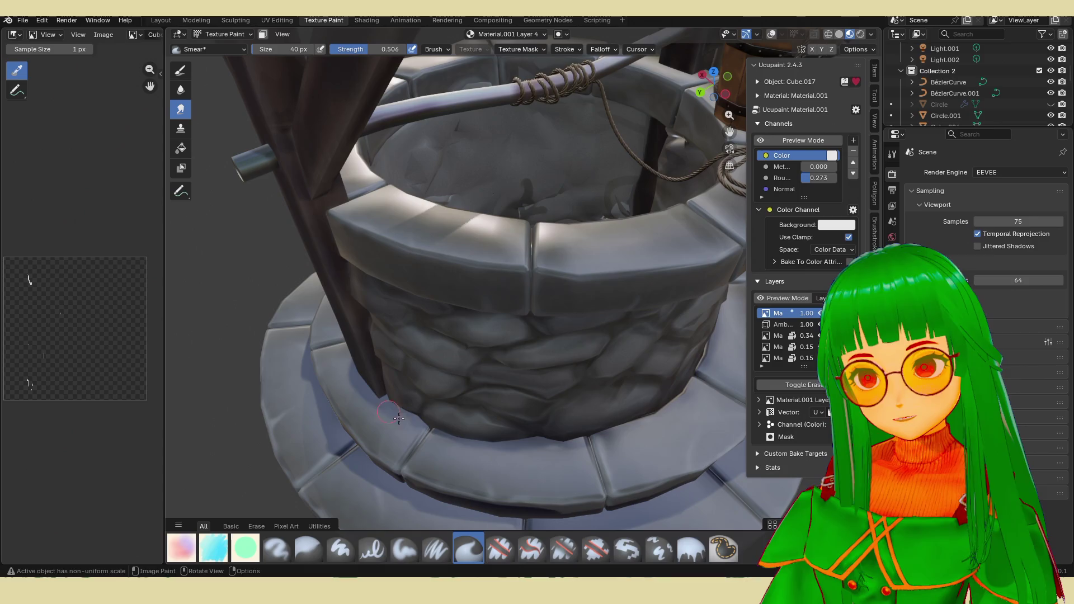
scroll(445, 452, "down", 5)
Orbit around the whole well and down onto the tiled roof to review the base shading.
middle_click_drag(470, 420, 559, 384)
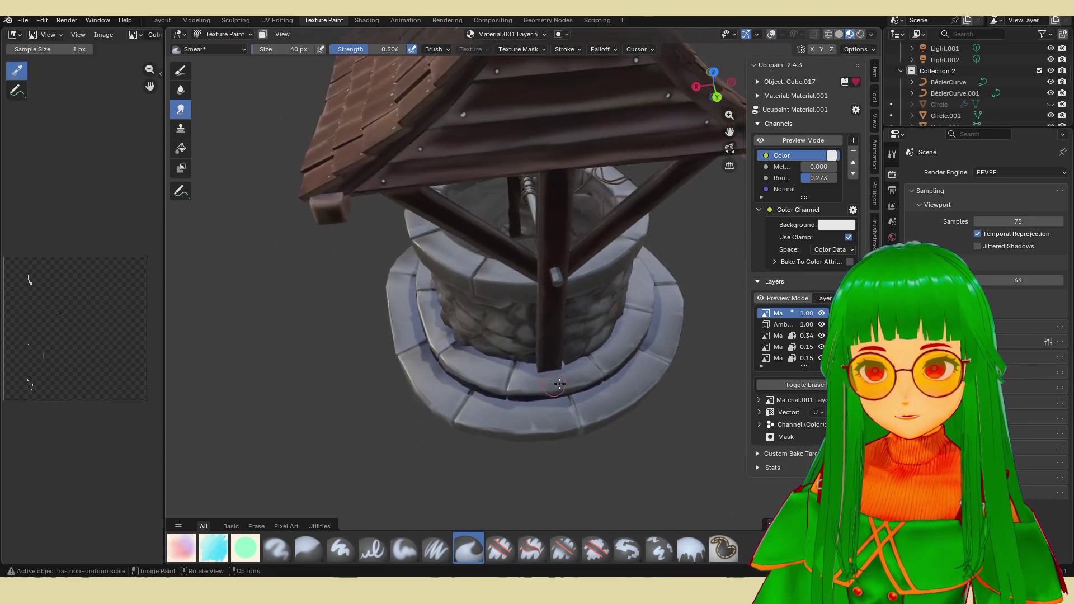
scroll(559, 385, "up", 6)
scroll(559, 385, "up", 3)
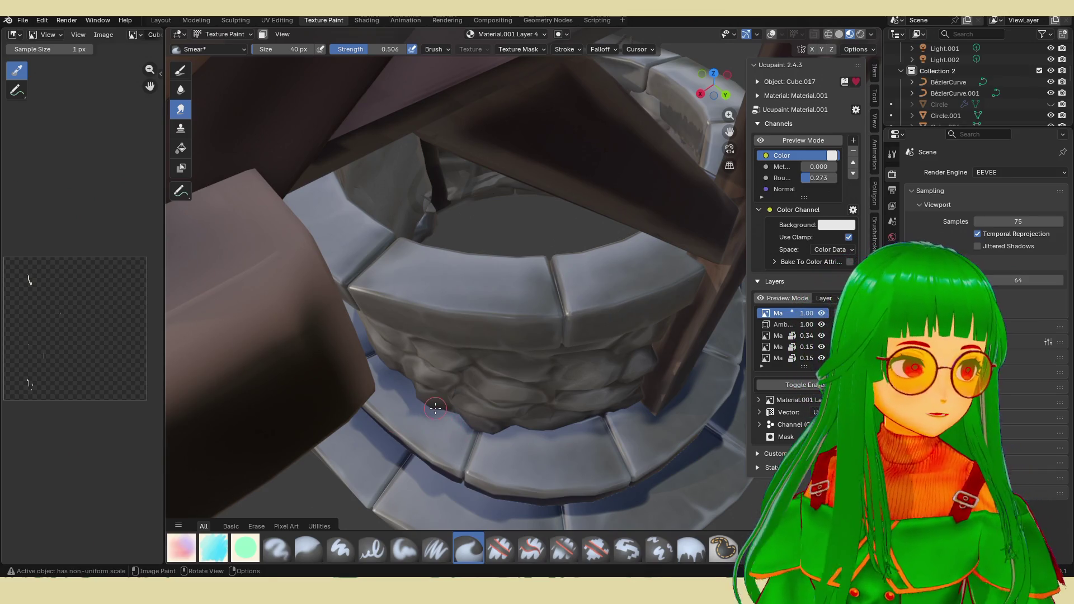
mouse_move(412, 417)
middle_mouse_down()
mouse_move(444, 386)
mouse_move(587, 335)
middle_mouse_up()
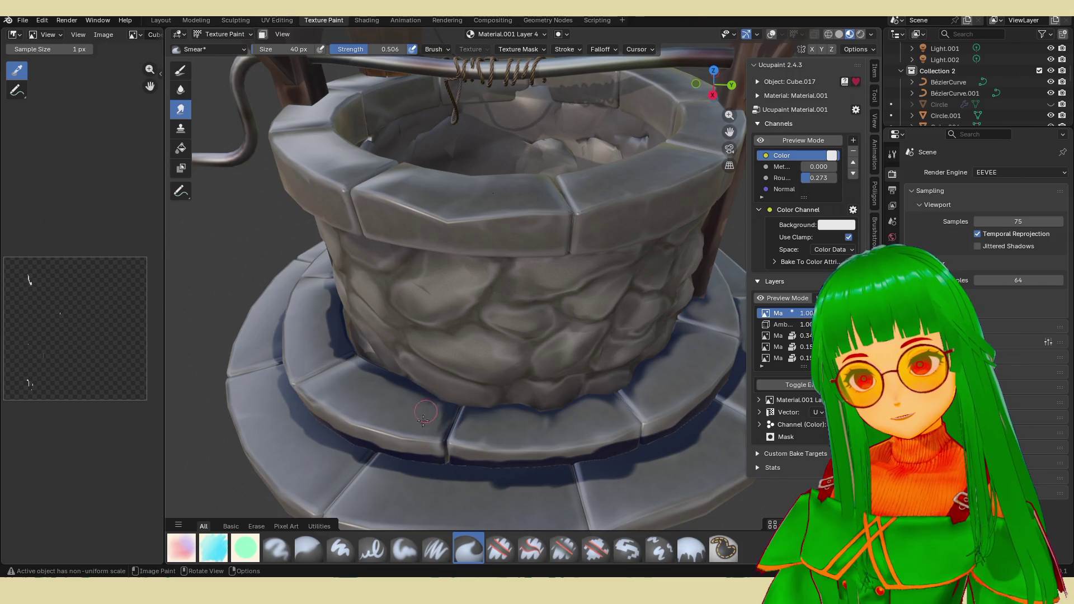
scroll(377, 330, "down", 3)
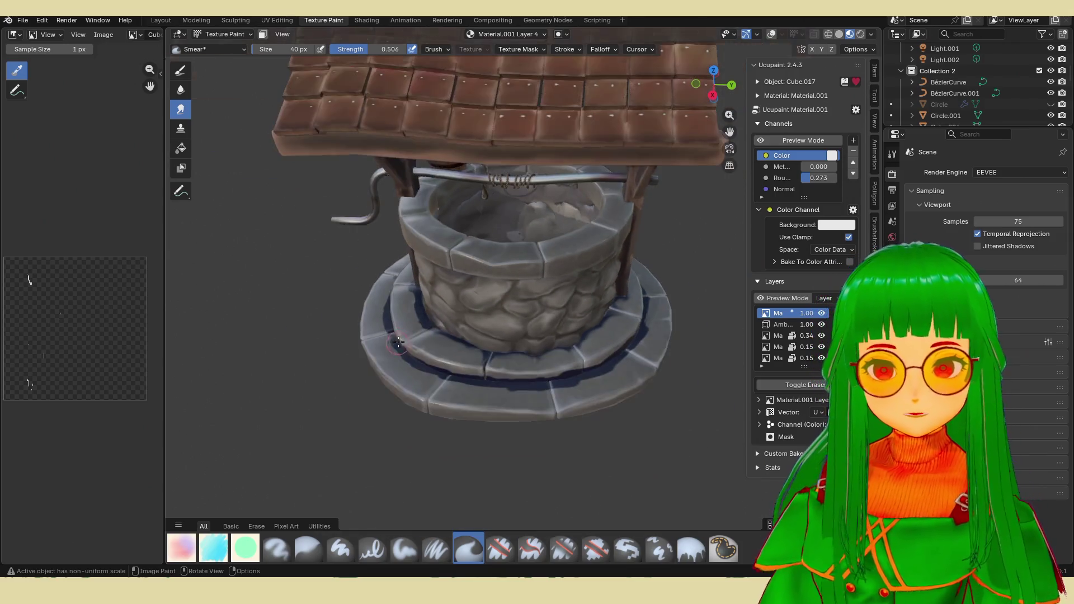
middle_click_drag(420, 336, 490, 402)
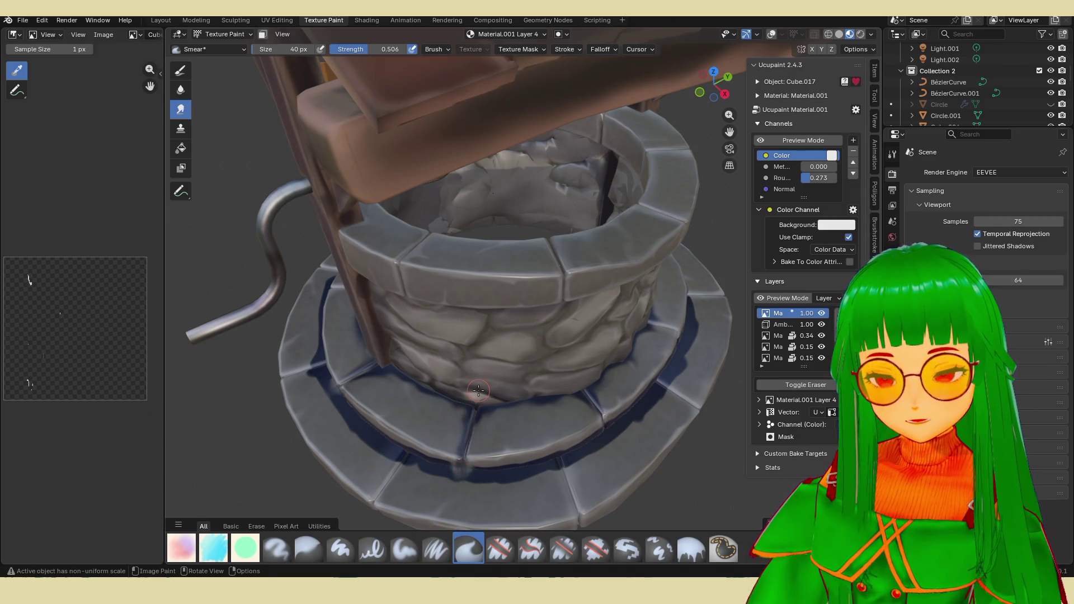
scroll(477, 390, "down", 6)
middle_click_drag(470, 336, 520, 353)
scroll(521, 353, "up", 6)
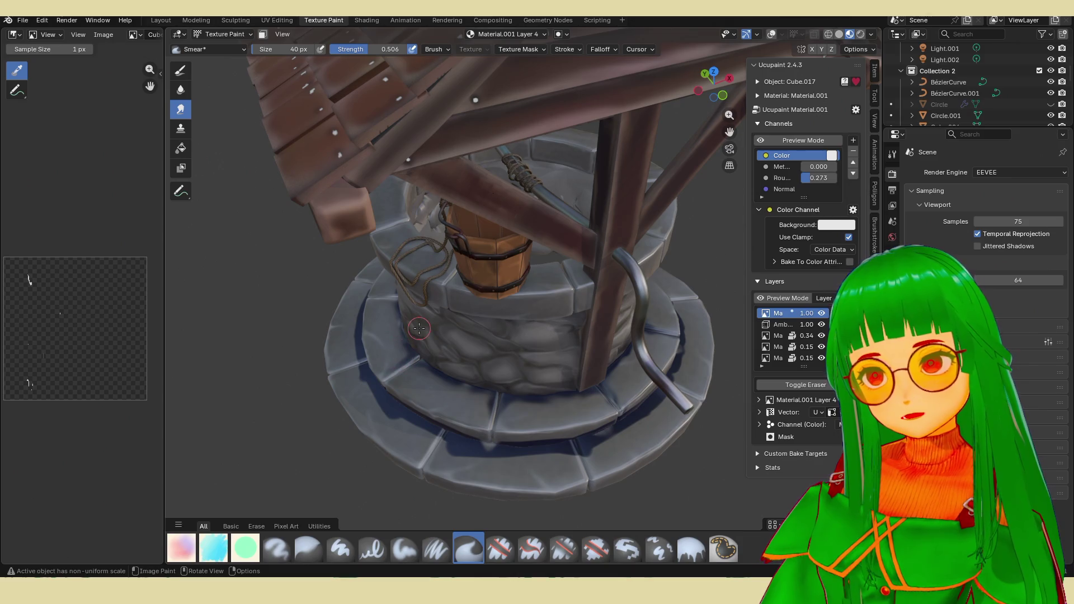
scroll(379, 355, "down", 4)
middle_click_drag(420, 293, 503, 377)
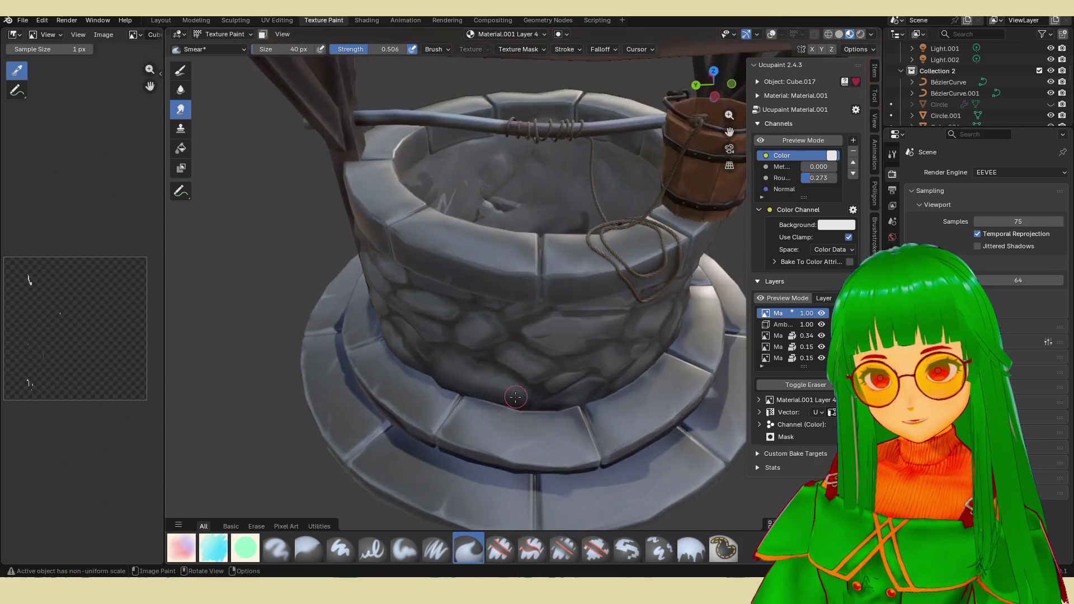
scroll(545, 419, "up", 5)
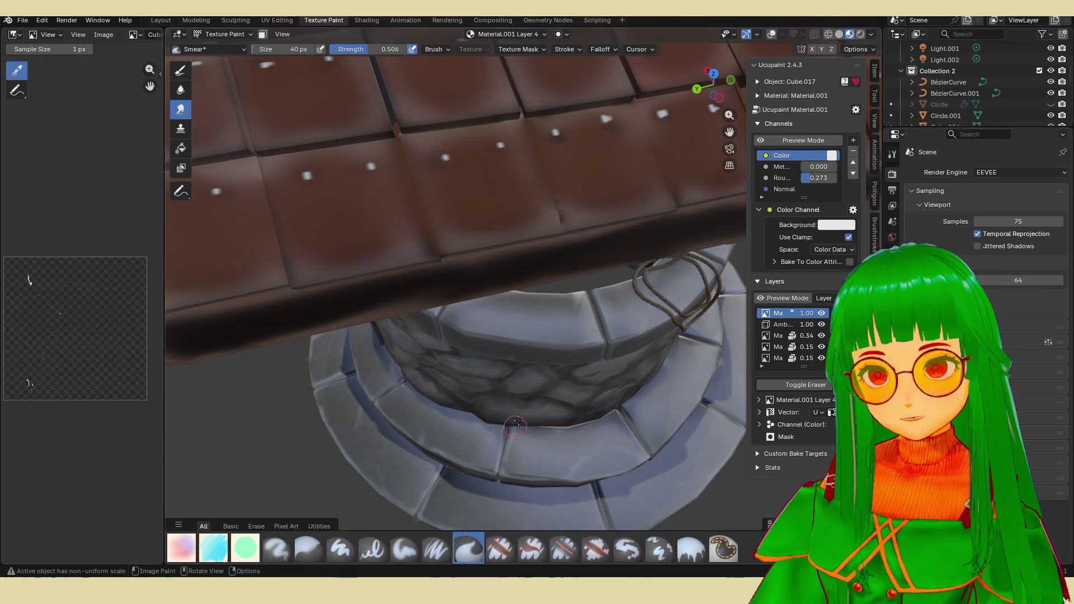
scroll(497, 410, "down", 5)
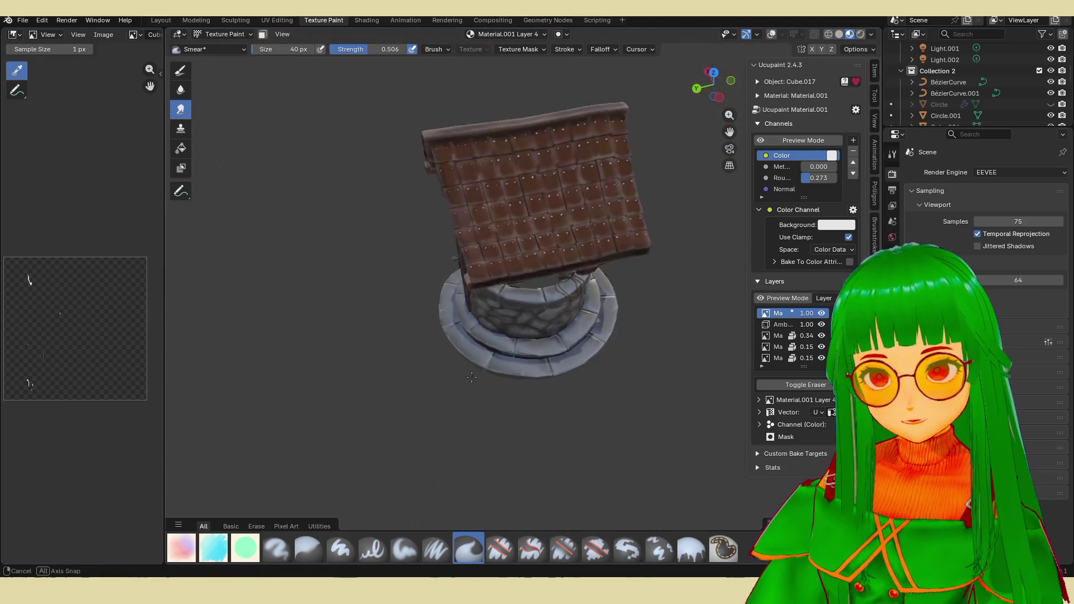
mouse_move(470, 336)
middle_mouse_down()
mouse_move(464, 376)
mouse_move(436, 403)
mouse_move(470, 337)
mouse_move(530, 314)
middle_mouse_up()
scroll(436, 403, "up", 3)
scroll(423, 422, "up", 1)
scroll(487, 325, "up", 3)
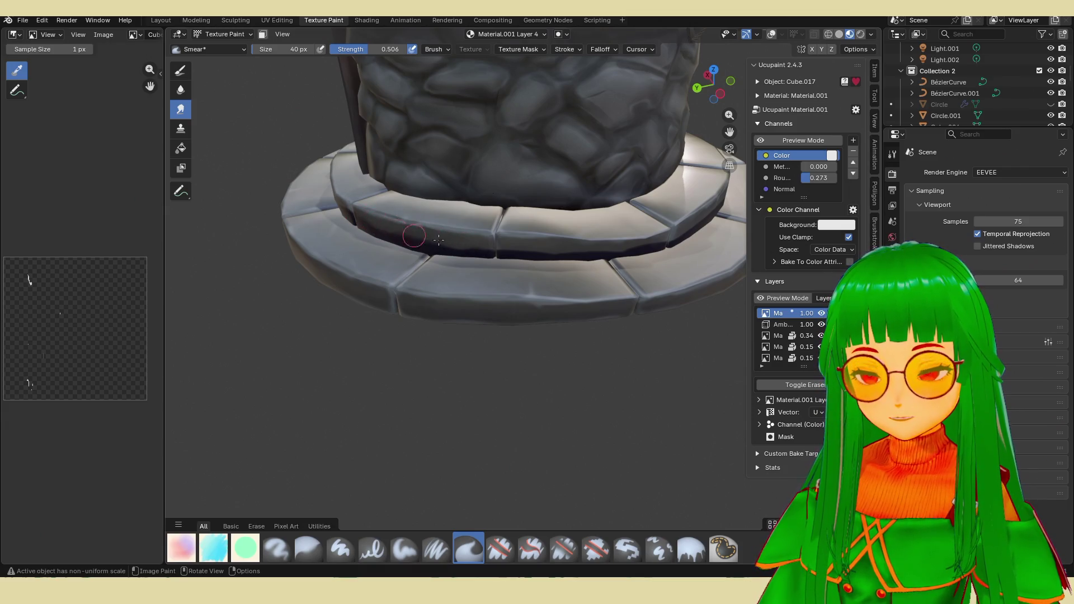
scroll(475, 271, "down", 4)
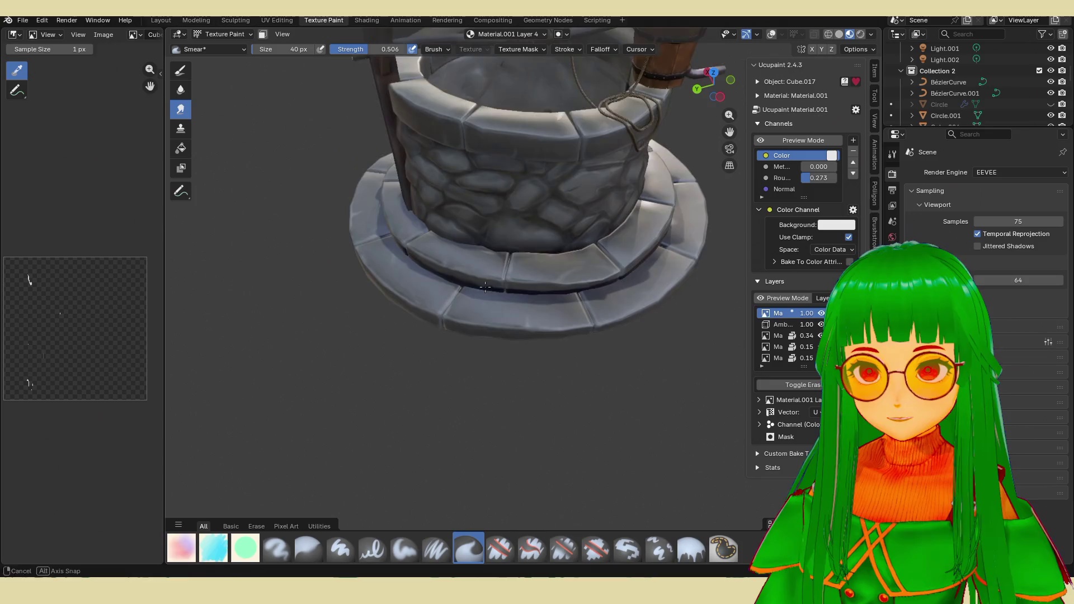
scroll(504, 282, "up", 4)
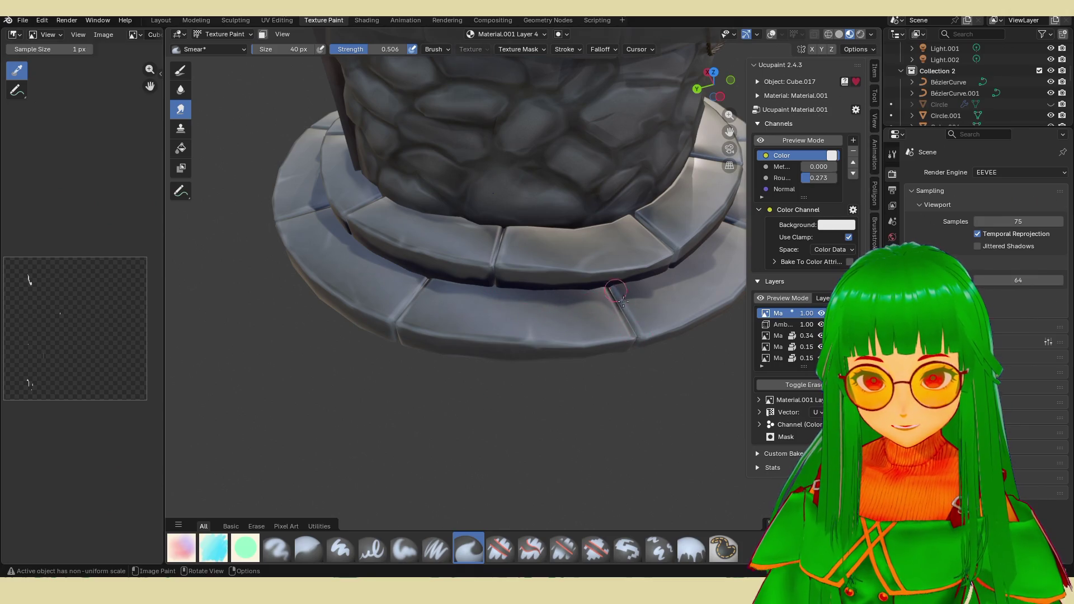
scroll(655, 367, "down", 4)
middle_click_drag(654, 368, 584, 342)
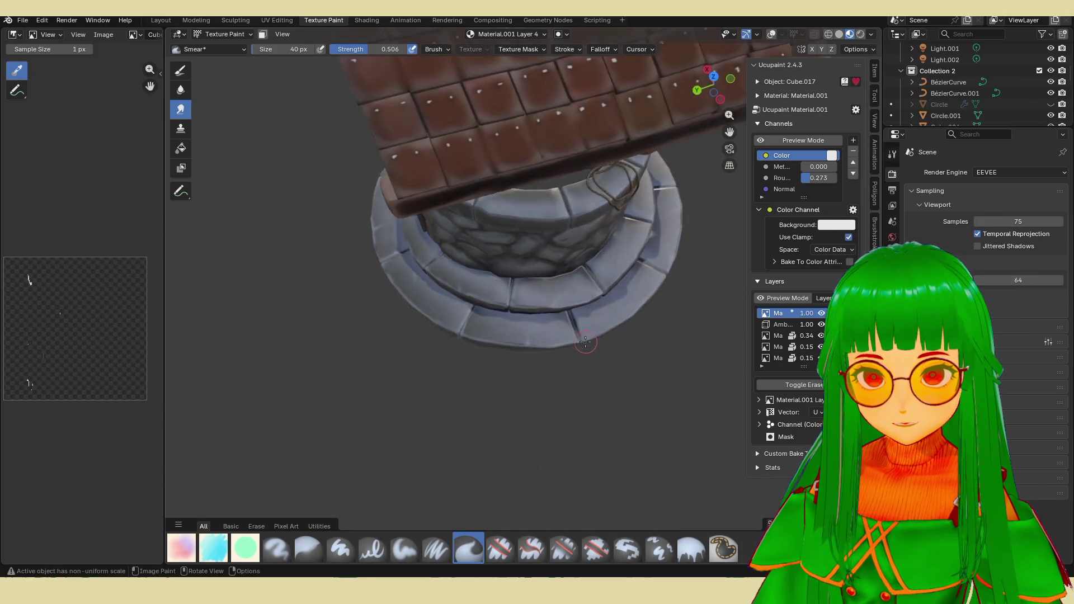
scroll(585, 342, "up", 5)
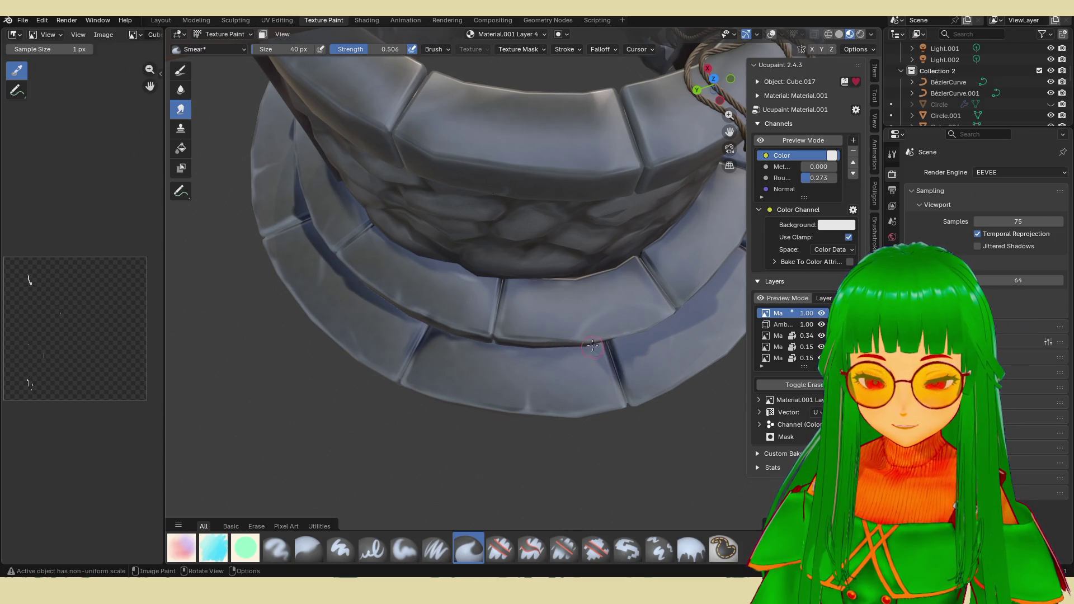
middle_click_drag(615, 392, 569, 299)
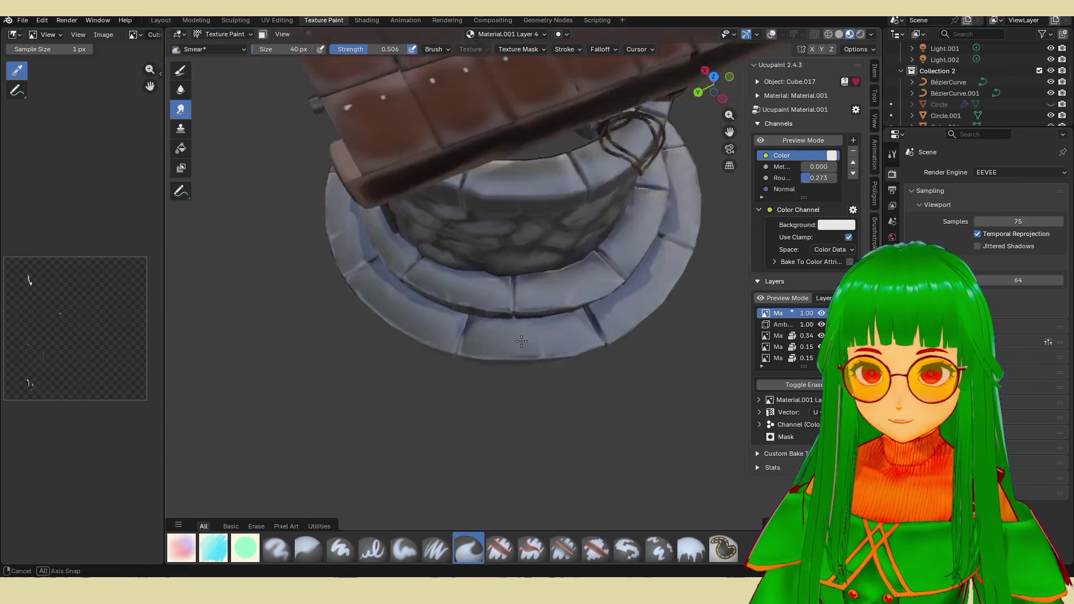
middle_click_drag(489, 341, 467, 381)
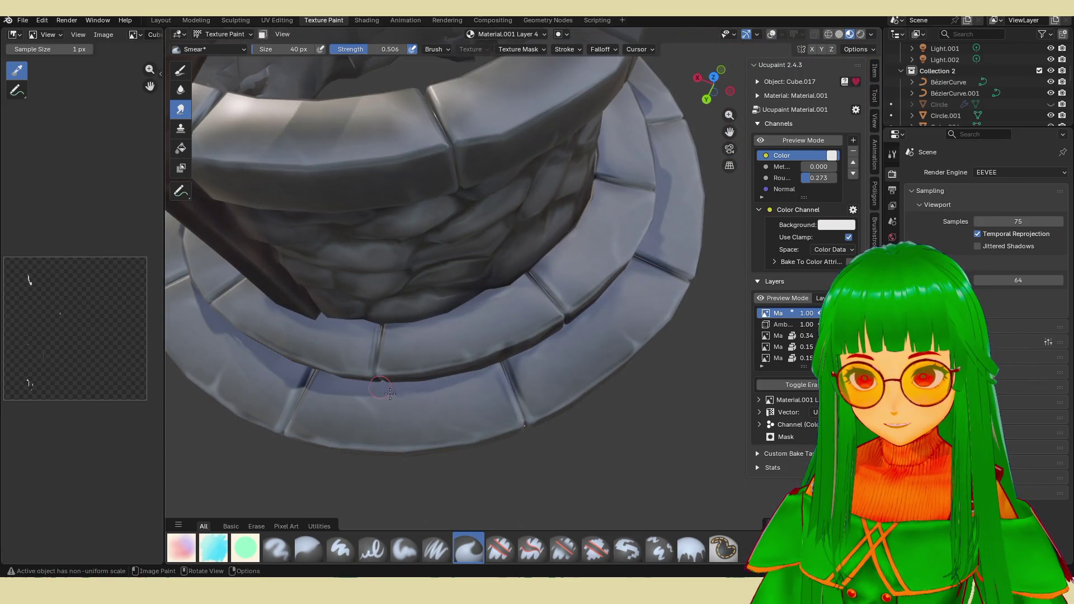
Smear dark shadow along the seam under the rim stones, orbiting to check it.
middle_click_drag(389, 392, 556, 343)
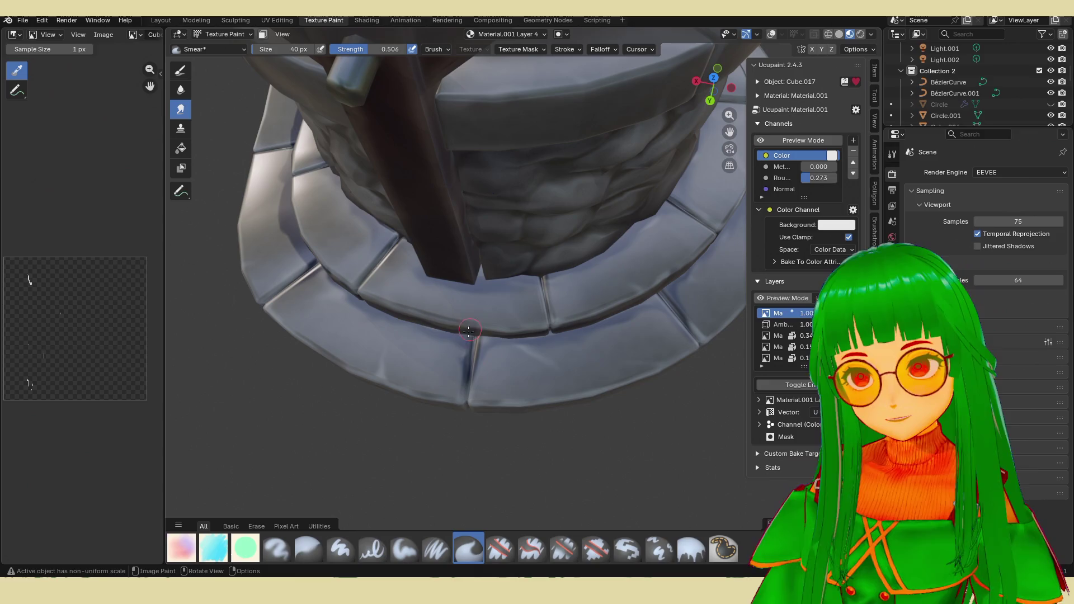
scroll(450, 308, "down", 4)
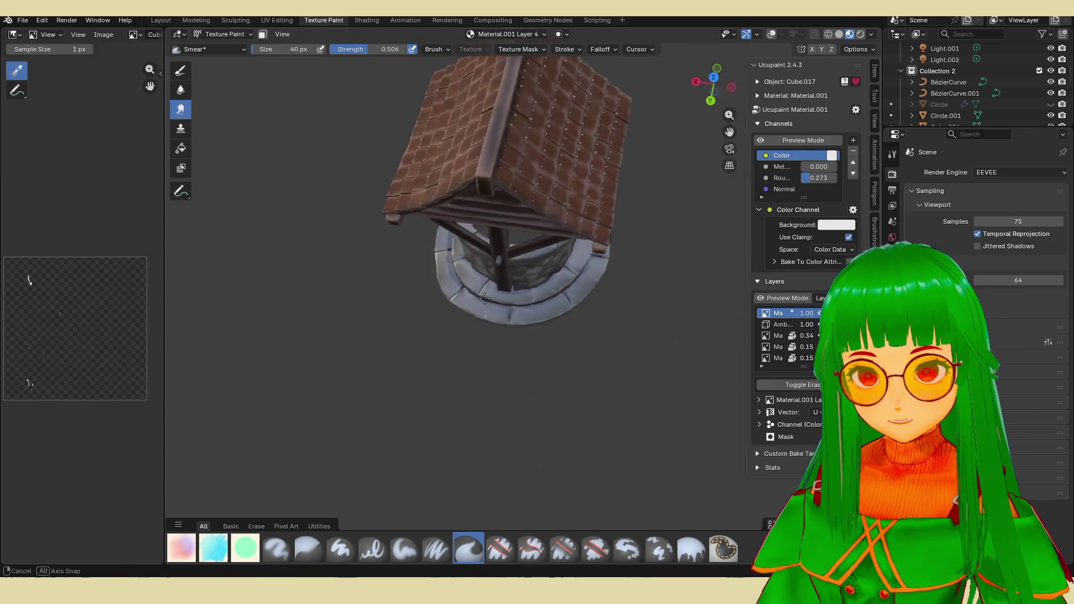
middle_click_drag(450, 308, 469, 312)
scroll(469, 313, "up", 3)
scroll(487, 314, "up", 3)
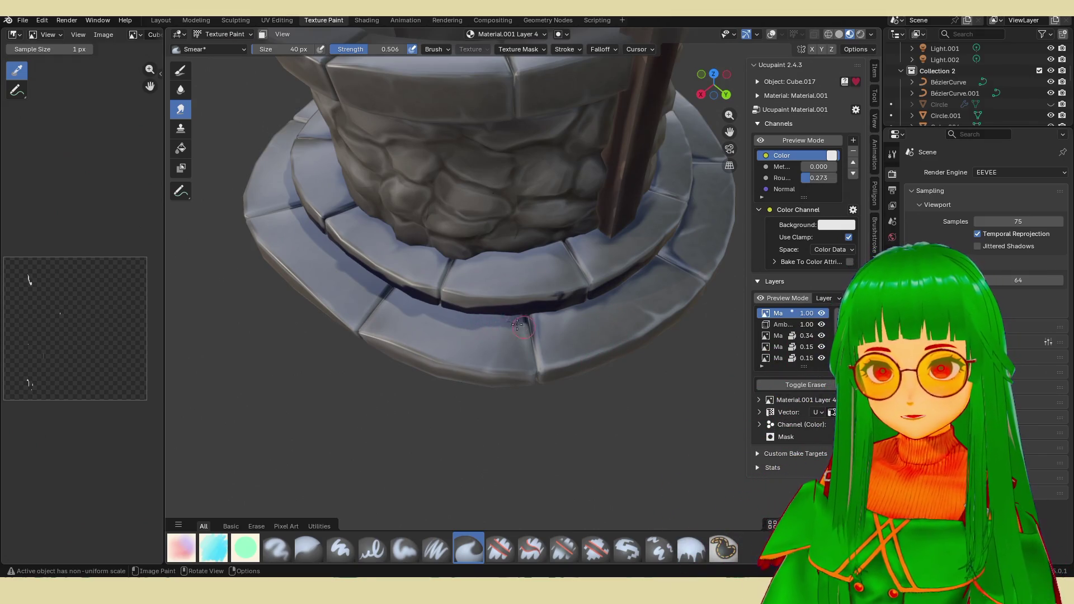
left_click_drag(527, 323, 527, 345)
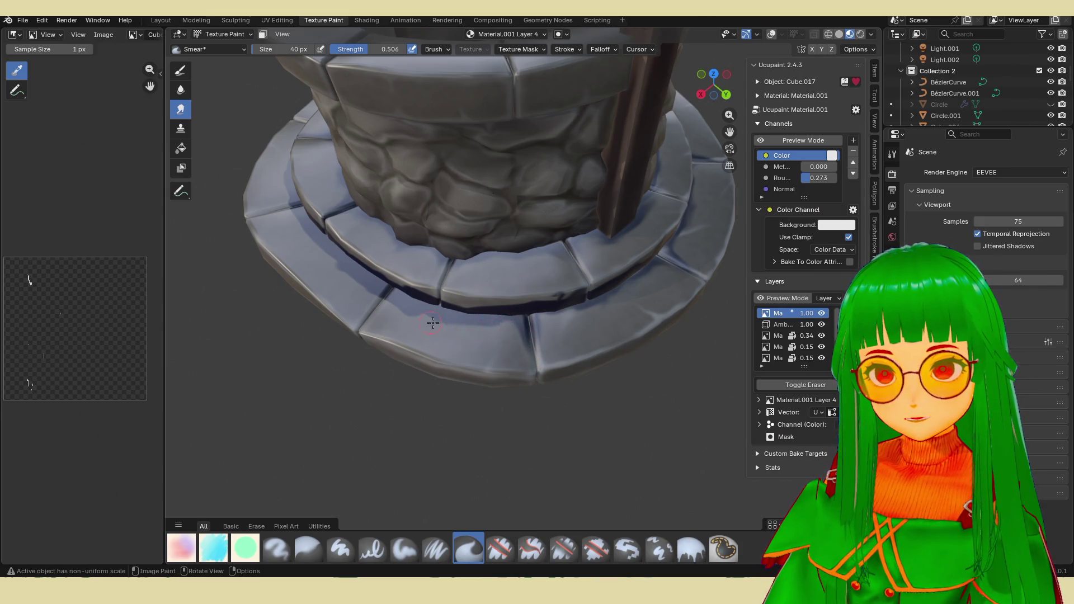
left_click_drag(388, 290, 386, 291)
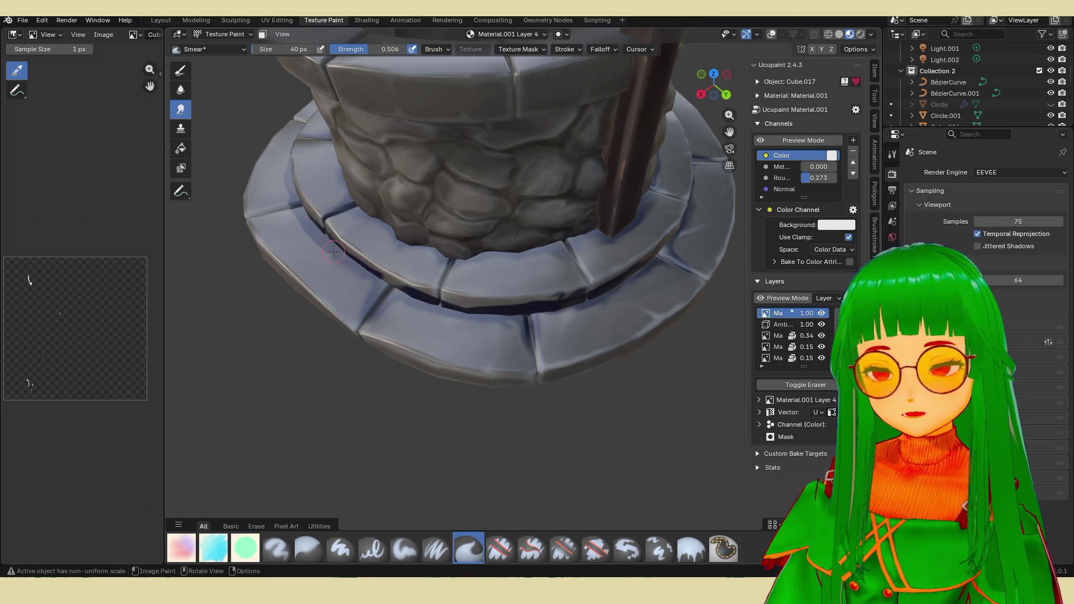
scroll(332, 252, "down", 4)
middle_click_drag(362, 261, 470, 332)
scroll(420, 302, "up", 4)
scroll(502, 345, "up", 3)
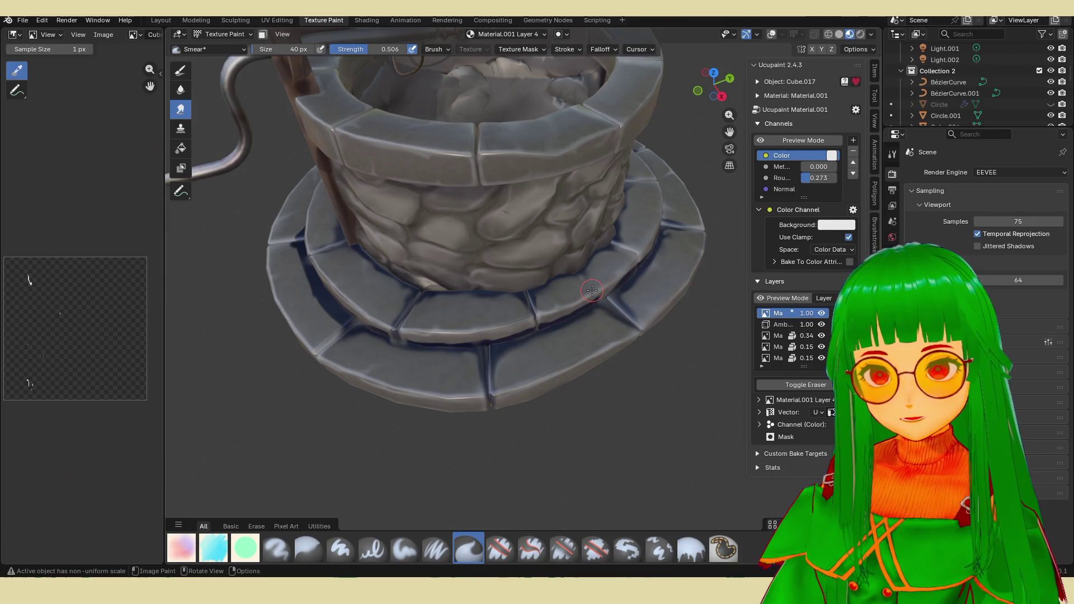
Smear the grout line between base stones, briefly toggling the eraser with E and back.
mouse_move(613, 307)
middle_mouse_down()
mouse_move(487, 337)
mouse_move(510, 332)
middle_mouse_up()
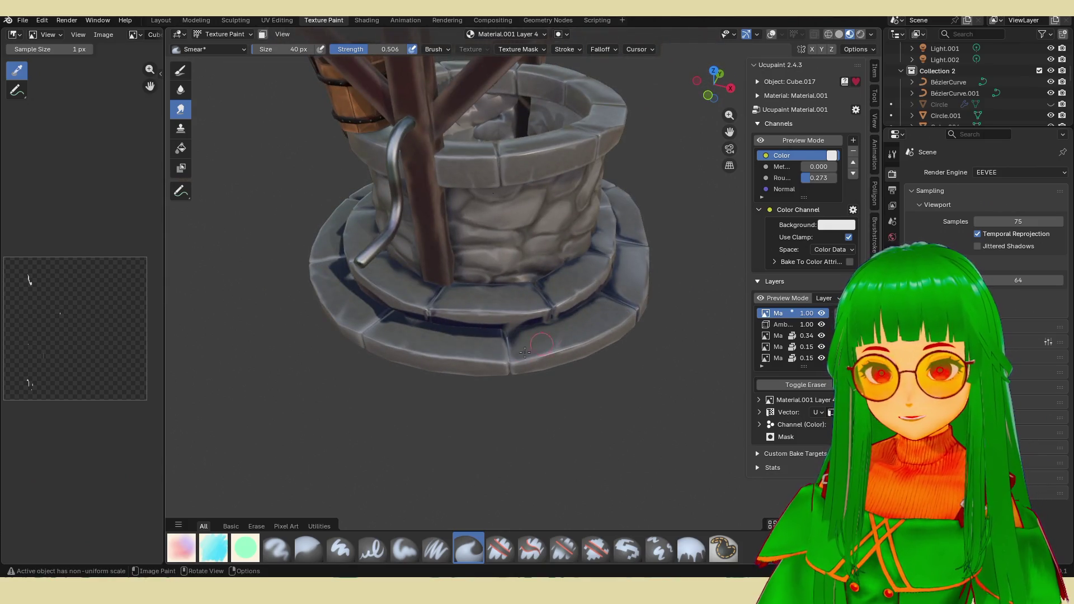
mouse_move(522, 353)
left_mouse_down()
mouse_move(504, 336)
mouse_move(477, 352)
left_mouse_up()
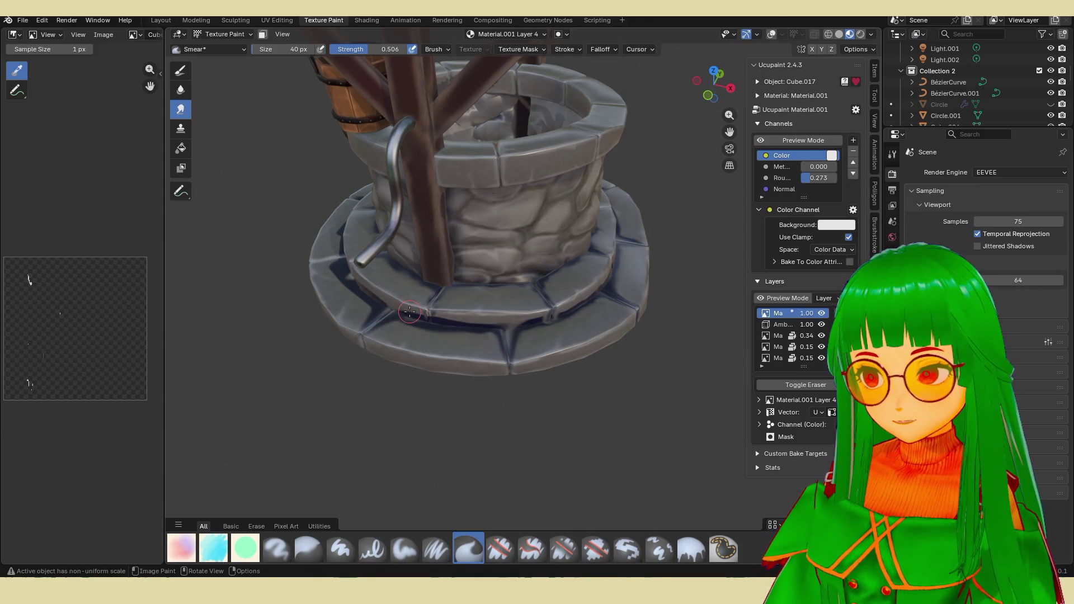
middle_click_drag(390, 334, 437, 302)
scroll(477, 349, "up", 4)
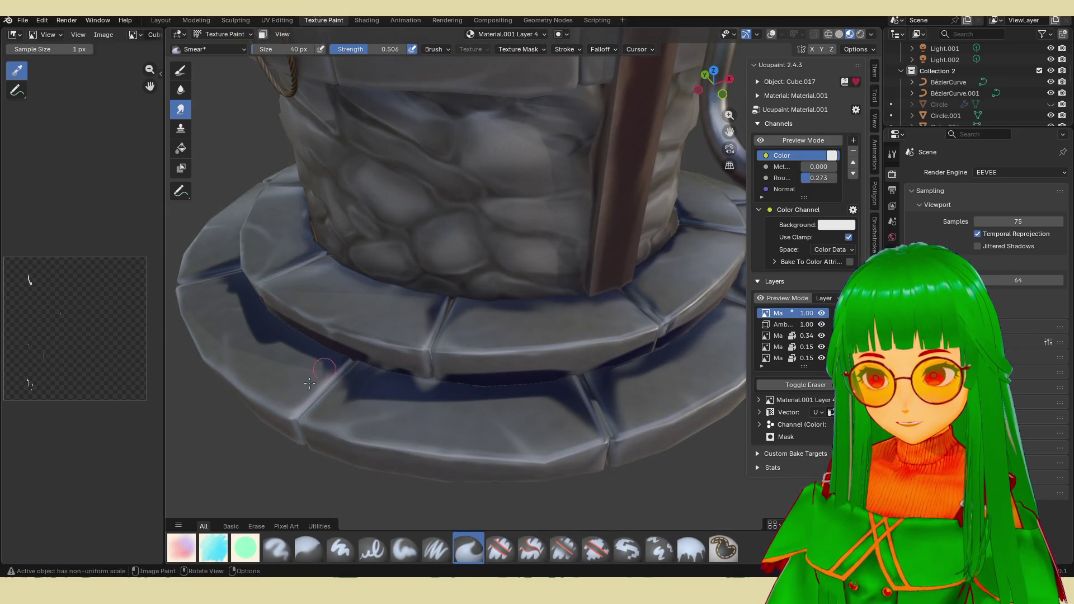
key("e")
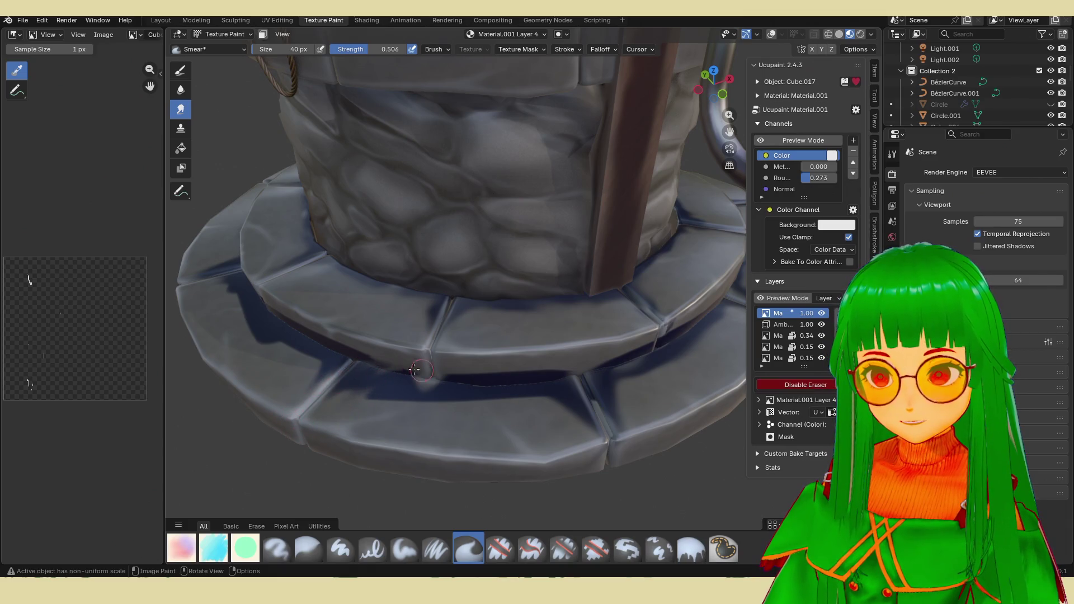
key("e")
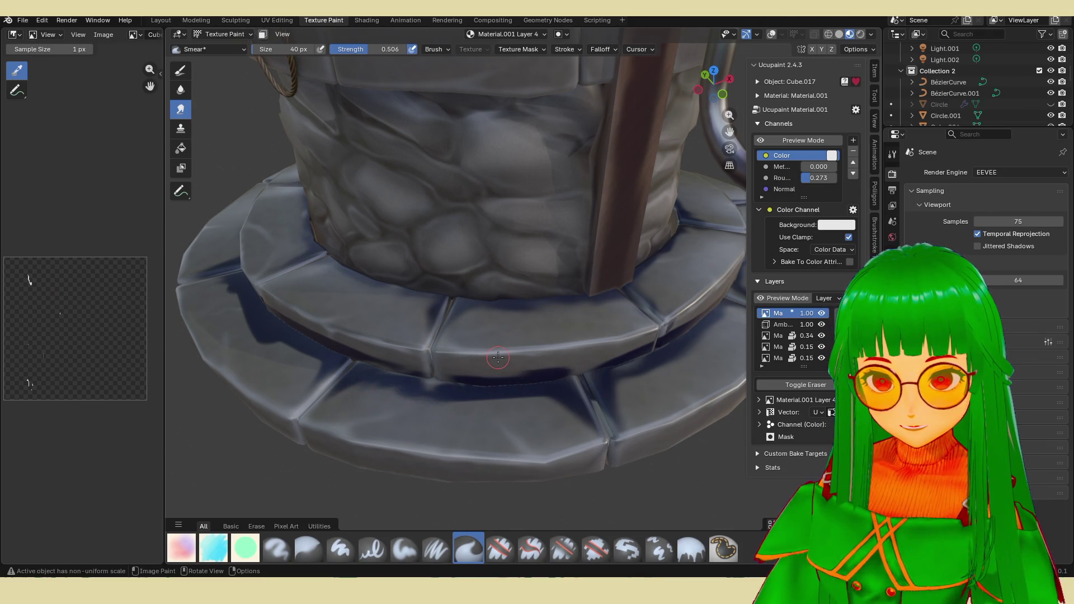
mouse_move(498, 359)
middle_mouse_down()
mouse_move(503, 319)
mouse_move(510, 370)
middle_mouse_up()
scroll(511, 378, "up", 3)
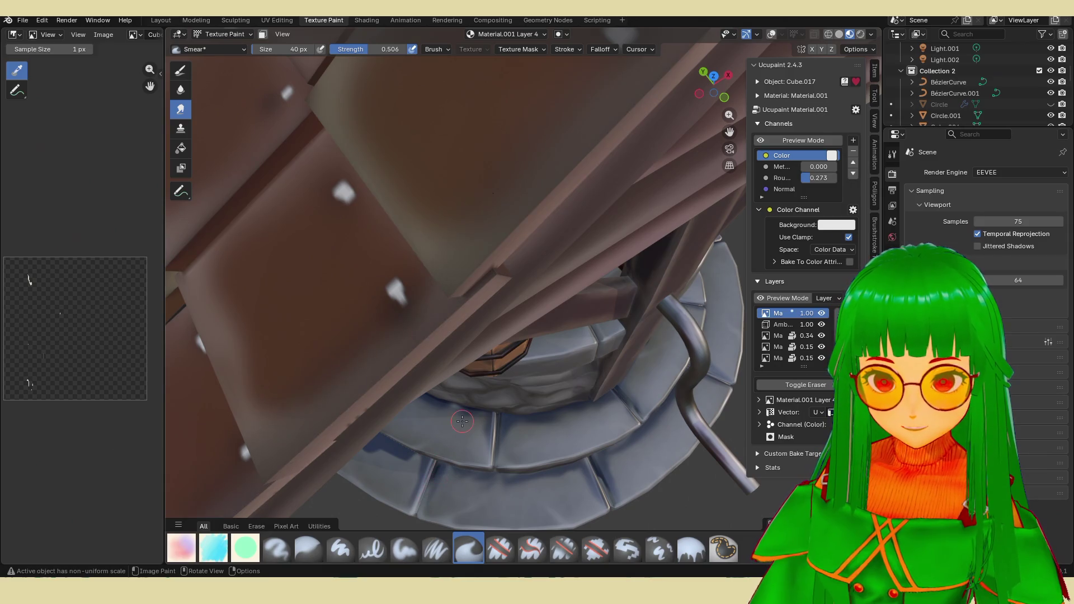
middle_click_drag(462, 422, 484, 316)
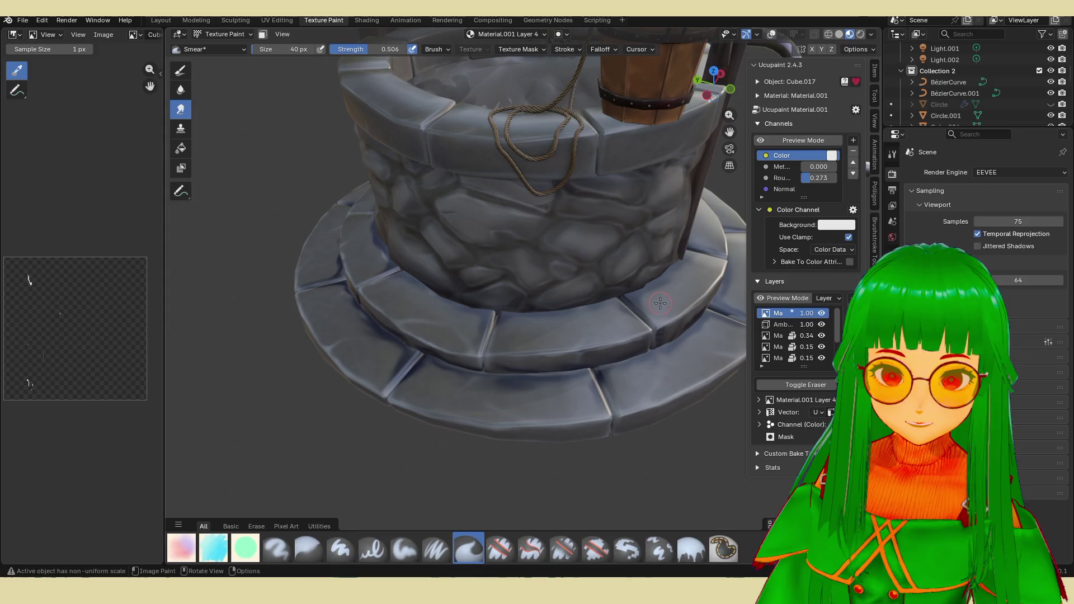
scroll(618, 354, "down", 4)
middle_click_drag(588, 252, 582, 315)
scroll(583, 315, "up", 4)
scroll(504, 286, "down", 3)
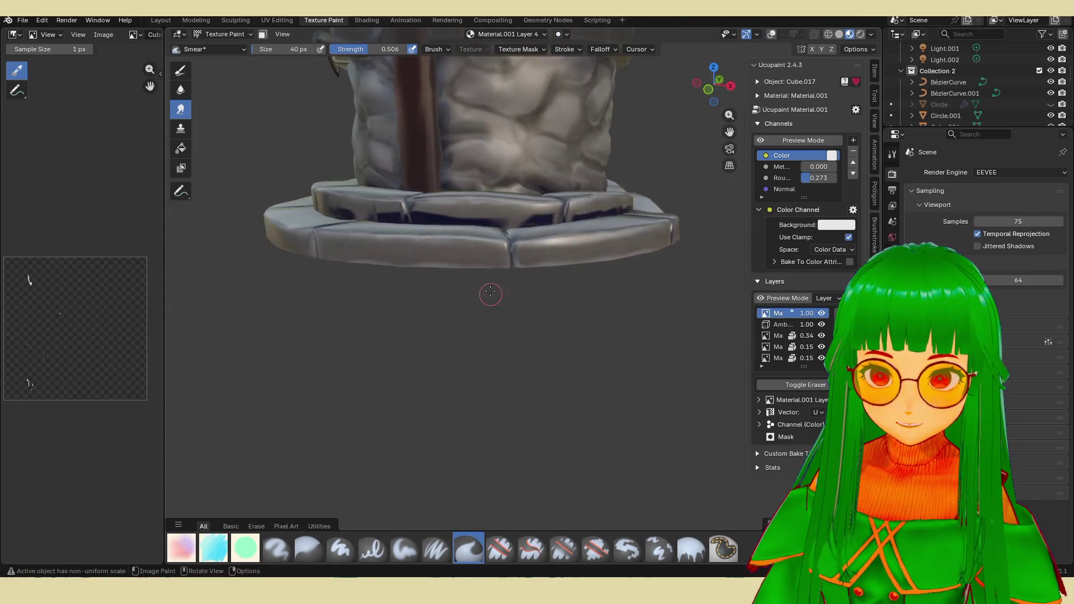
scroll(503, 286, "up", 5)
middle_click_drag(504, 286, 405, 217)
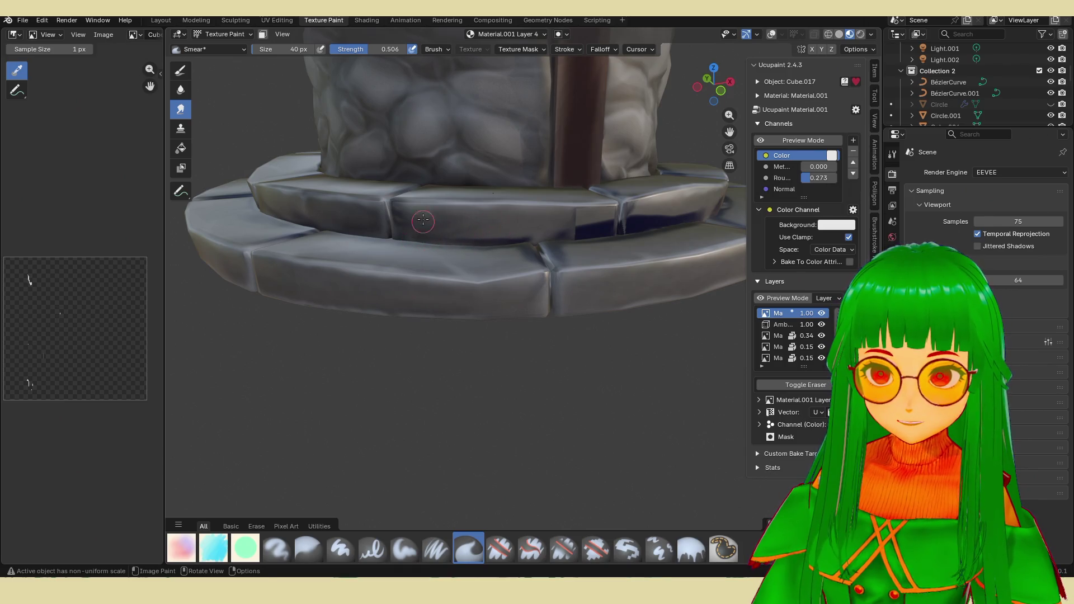
middle_click_drag(391, 211, 470, 218)
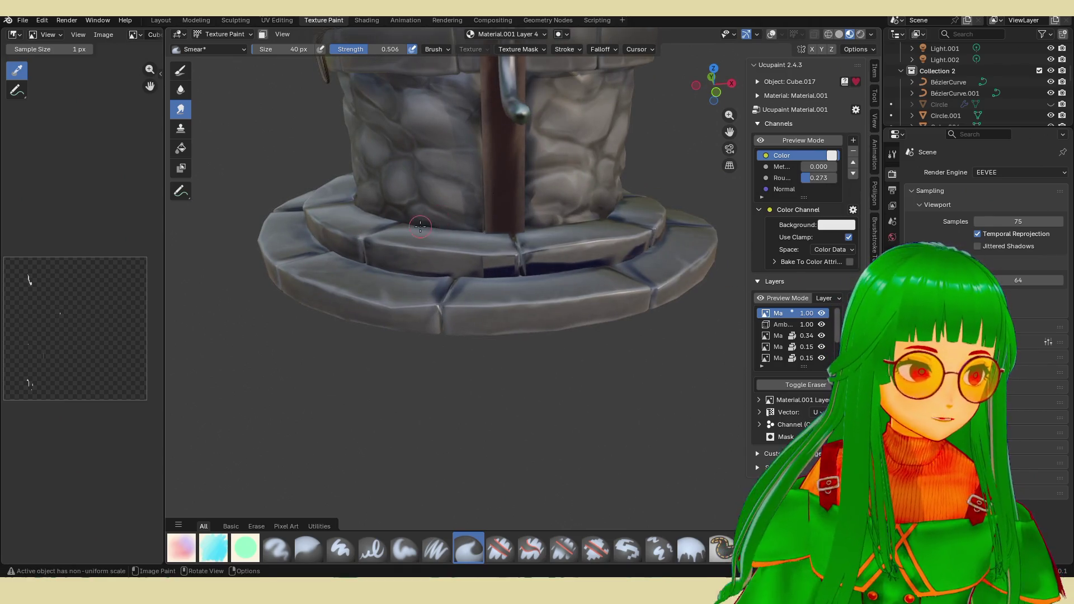
scroll(502, 249, "up", 2)
scroll(502, 249, "down", 2)
scroll(469, 243, "up", 4)
scroll(436, 251, "down", 2)
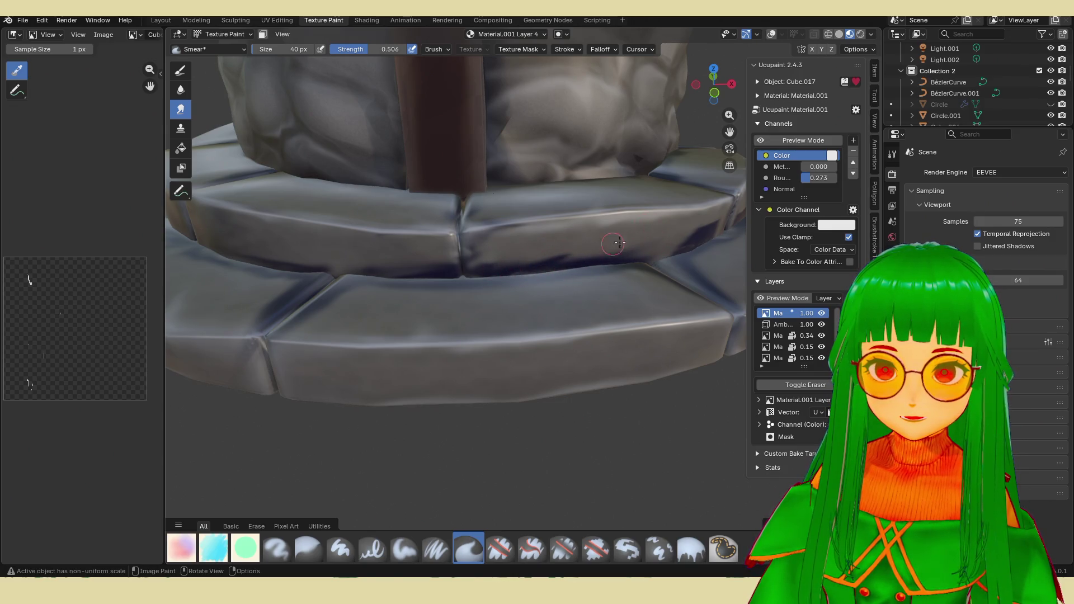
scroll(424, 255, "down", 4)
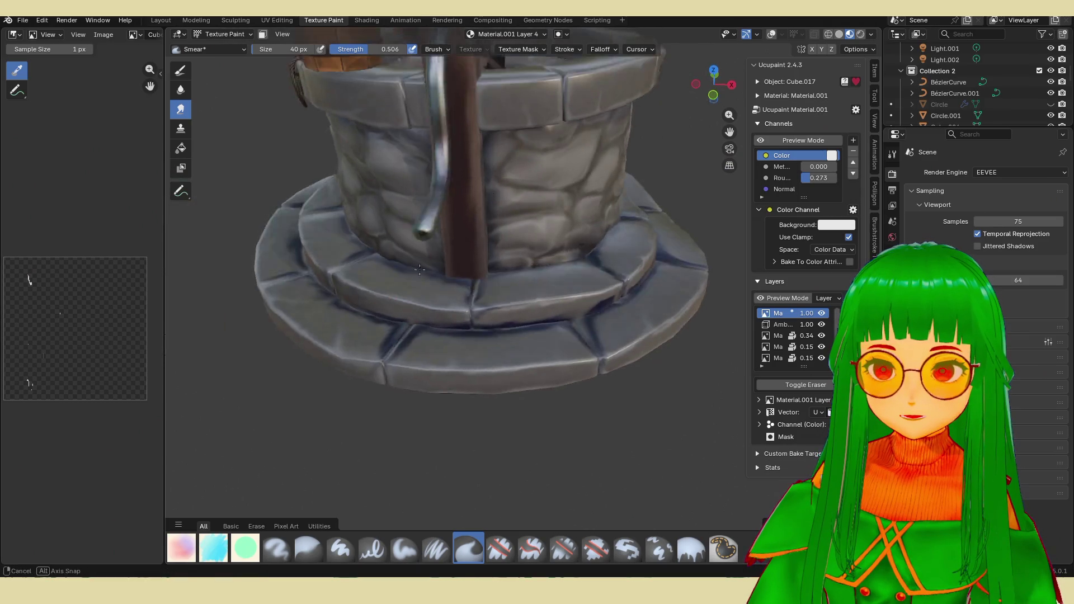
scroll(454, 319, "up", 3)
middle_click_drag(504, 328, 529, 300)
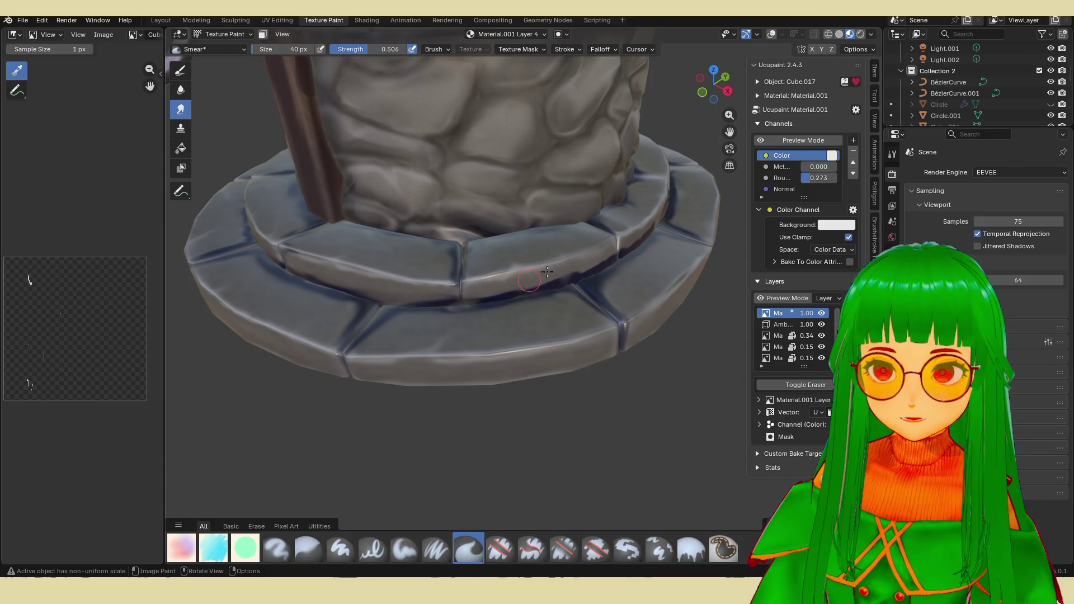
scroll(497, 293, "down", 3)
Smear the dark bands and seams between the base stones and under the upper step lighter.
middle_click_drag(496, 294, 479, 296)
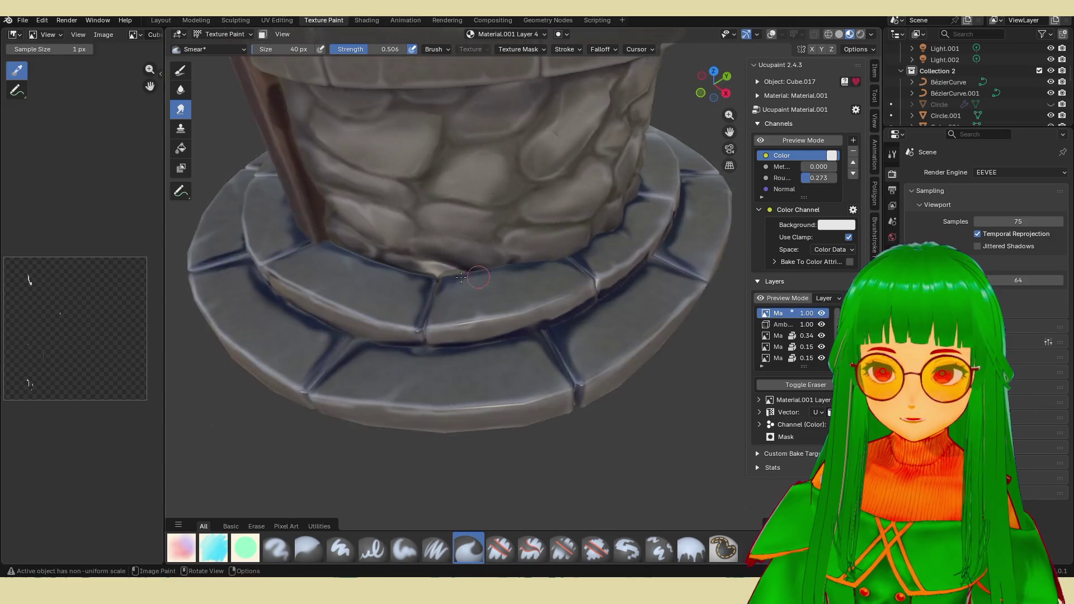
scroll(478, 296, "up", 4)
scroll(465, 298, "up", 3)
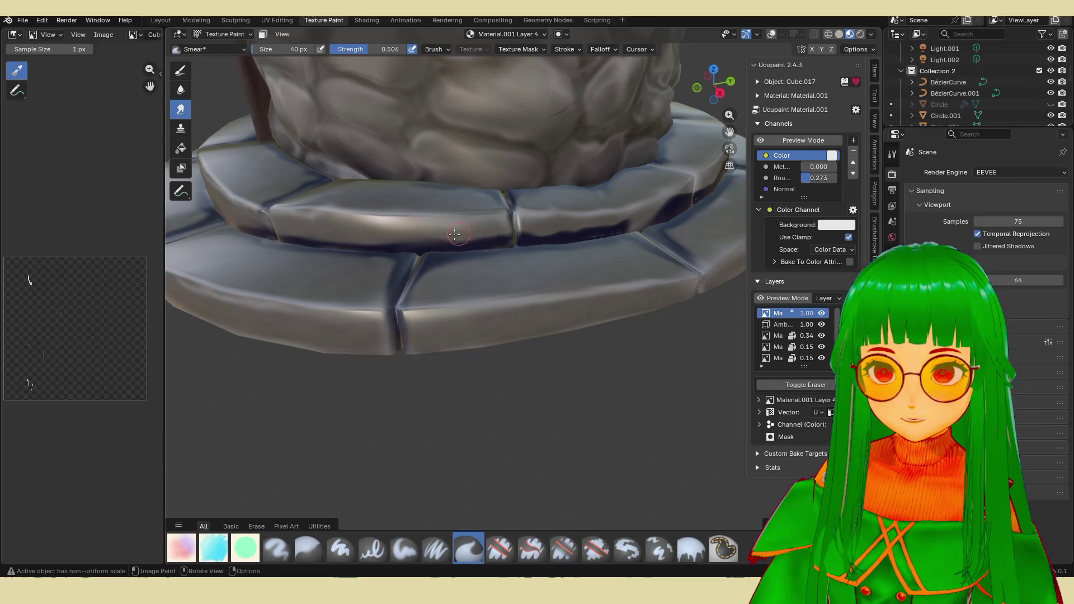
middle_click_drag(470, 240, 454, 271)
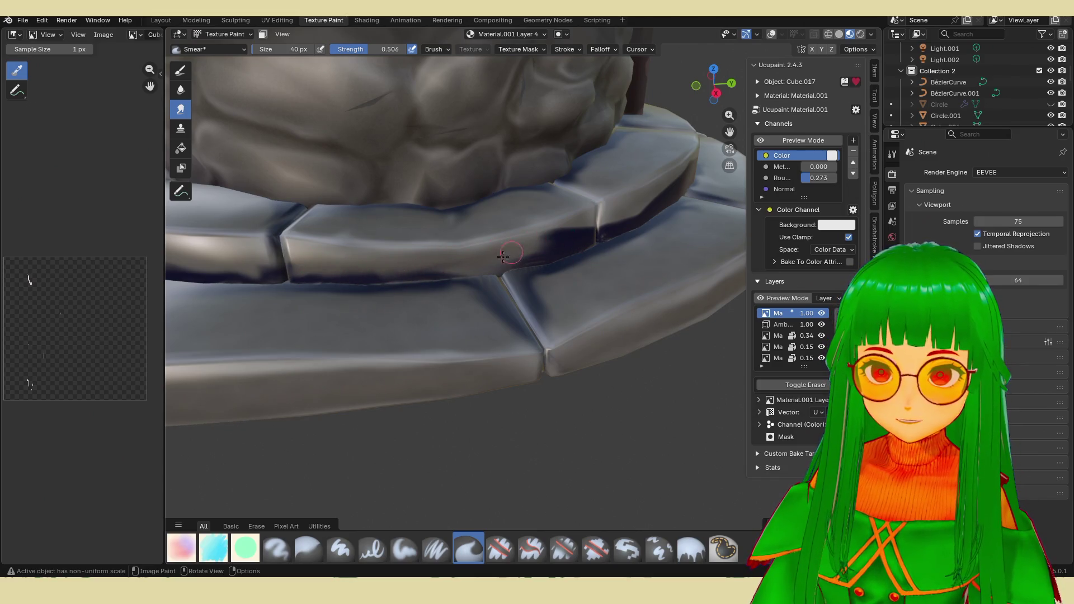
mouse_move(508, 253)
left_mouse_down()
mouse_move(576, 243)
mouse_move(588, 231)
left_mouse_up()
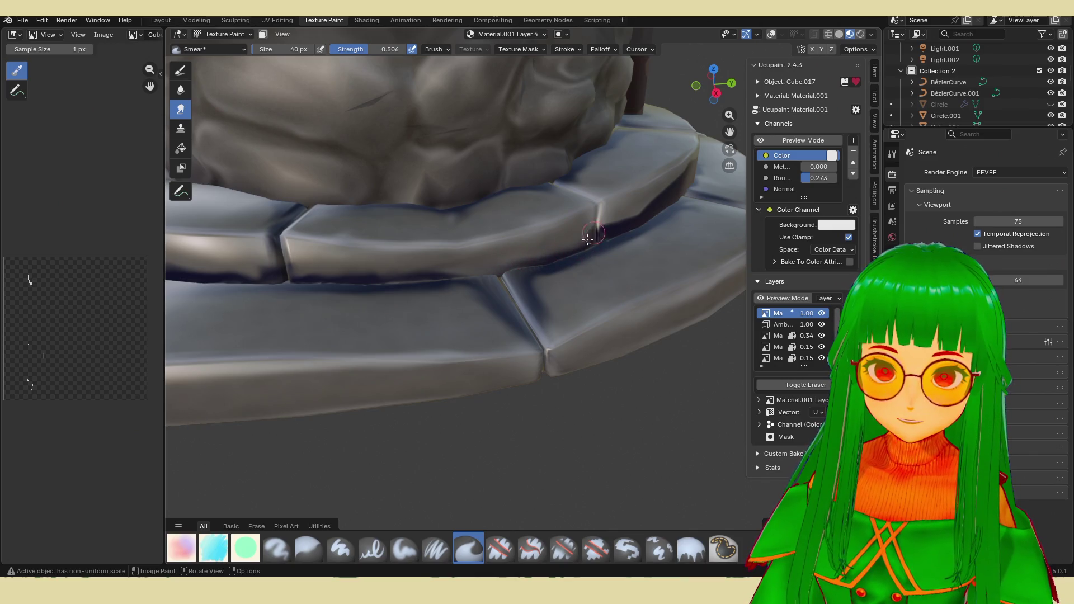
middle_click_drag(607, 218, 504, 252)
scroll(503, 252, "down", 6)
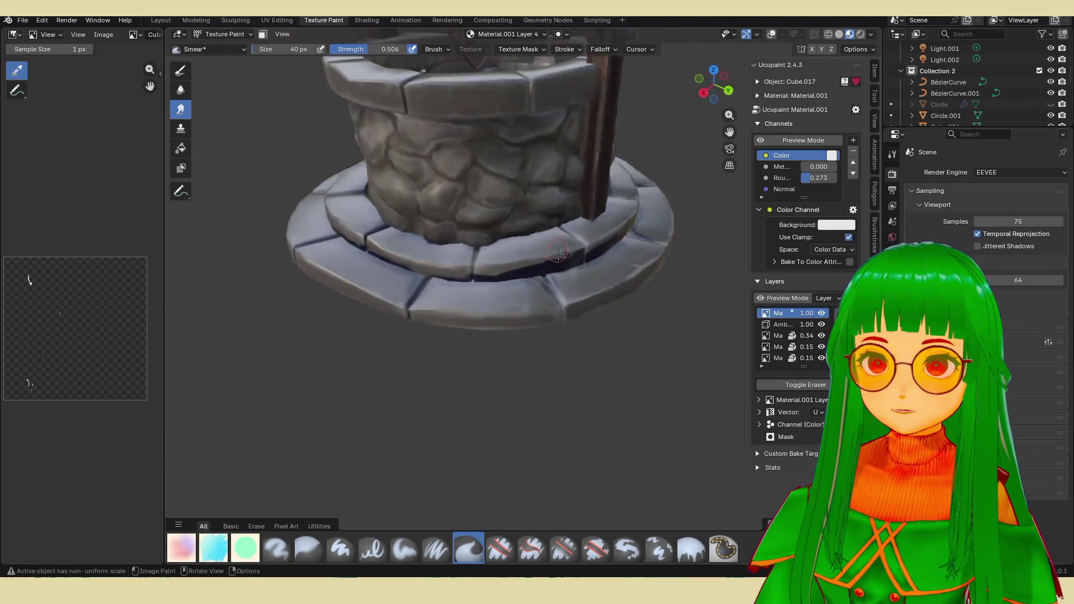
scroll(554, 280, "up", 6)
scroll(554, 279, "down", 4)
mouse_move(554, 279)
middle_mouse_down()
mouse_move(504, 319)
mouse_move(459, 388)
middle_mouse_up()
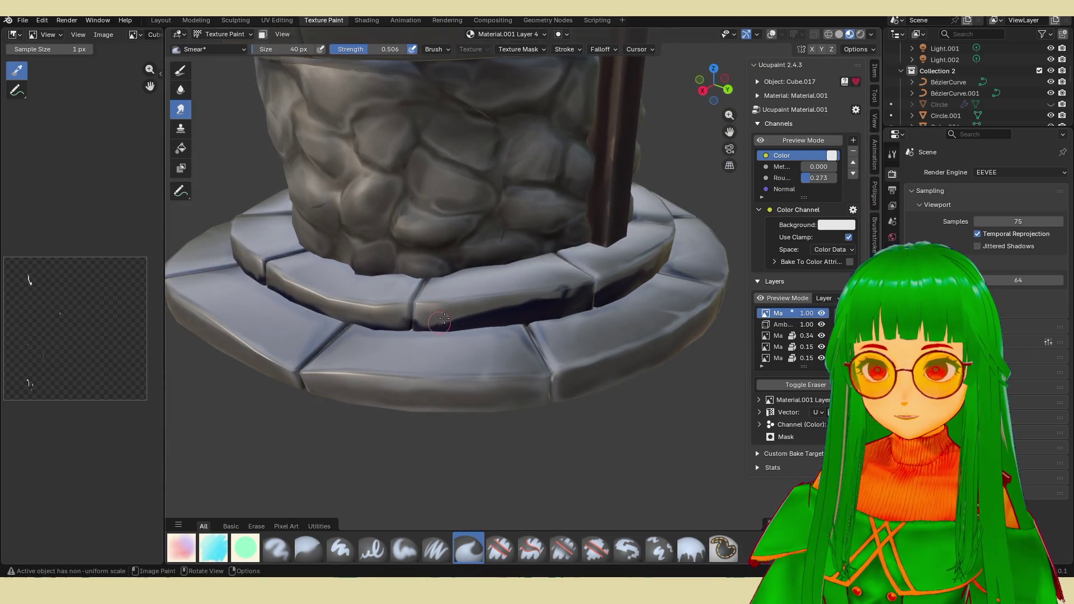
left_click_drag(441, 320, 520, 302)
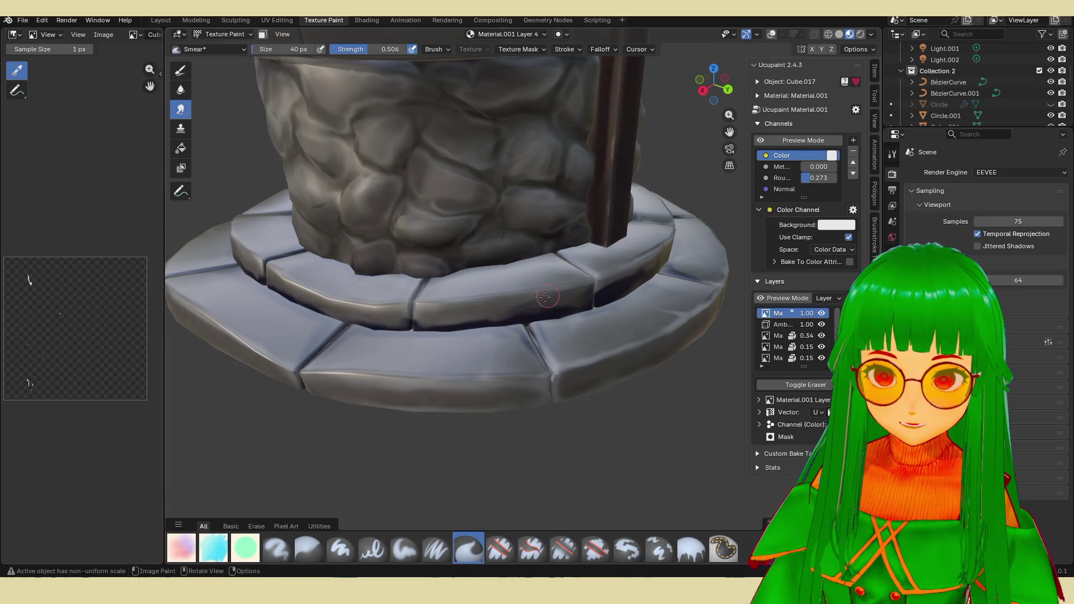
mouse_move(512, 315)
left_mouse_down()
mouse_move(571, 302)
mouse_move(448, 316)
left_mouse_up()
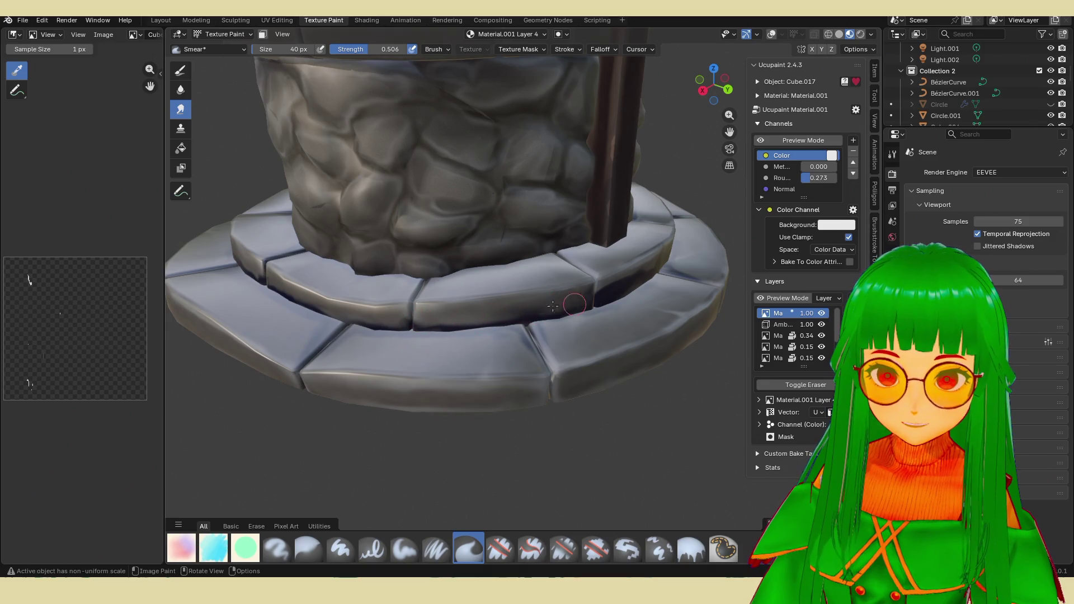
scroll(457, 314, "down", 4)
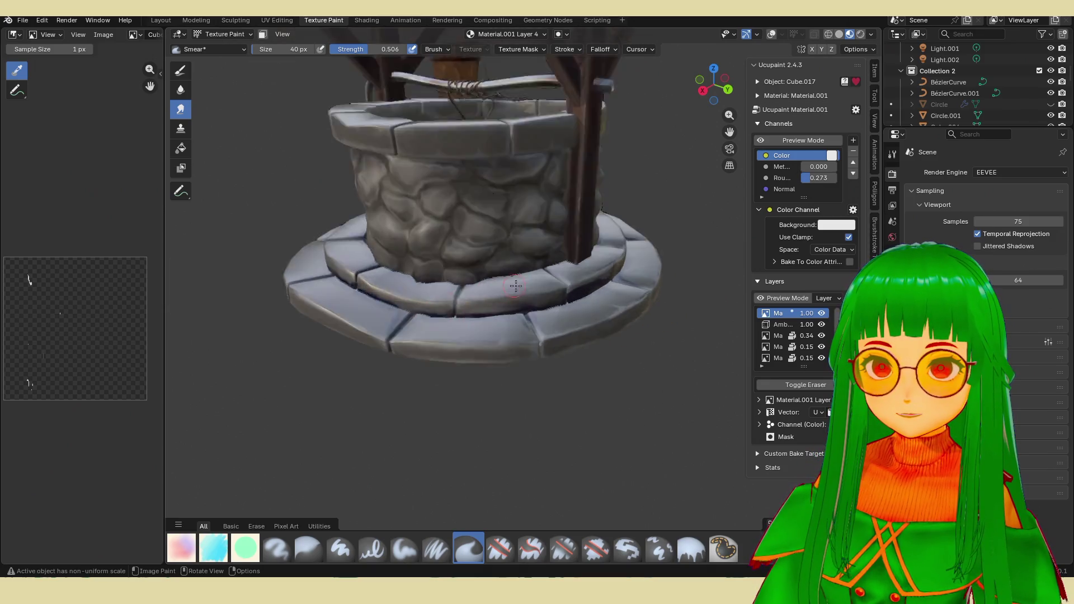
mouse_move(457, 313)
middle_mouse_down()
mouse_move(521, 277)
mouse_move(470, 253)
middle_mouse_up()
scroll(504, 293, "up", 5)
middle_click_drag(542, 329, 586, 306)
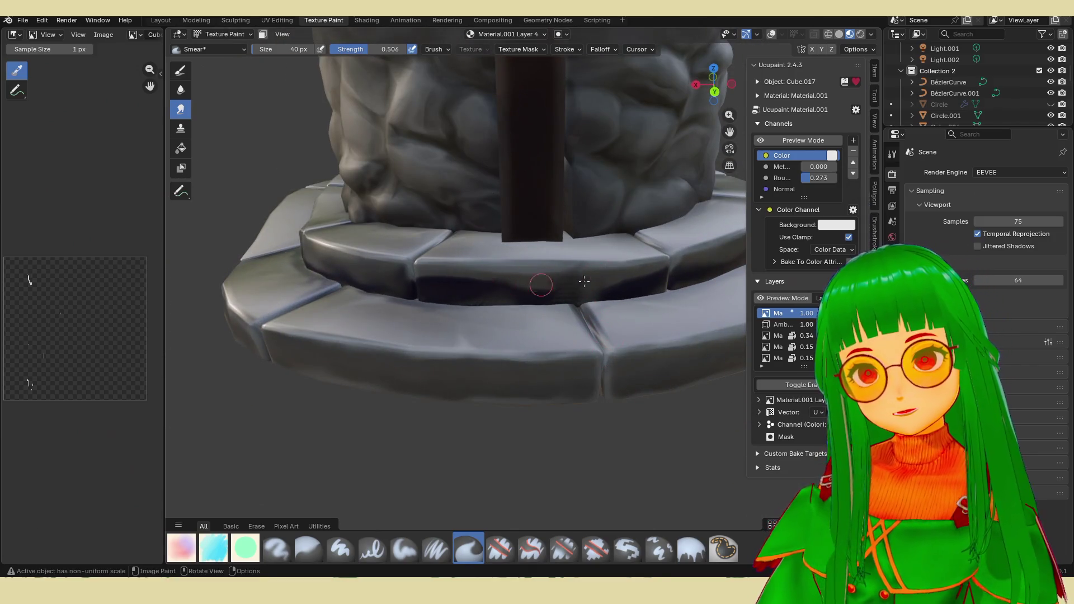
mouse_move(554, 286)
left_mouse_down()
mouse_move(482, 292)
mouse_move(444, 274)
mouse_move(664, 278)
left_mouse_up()
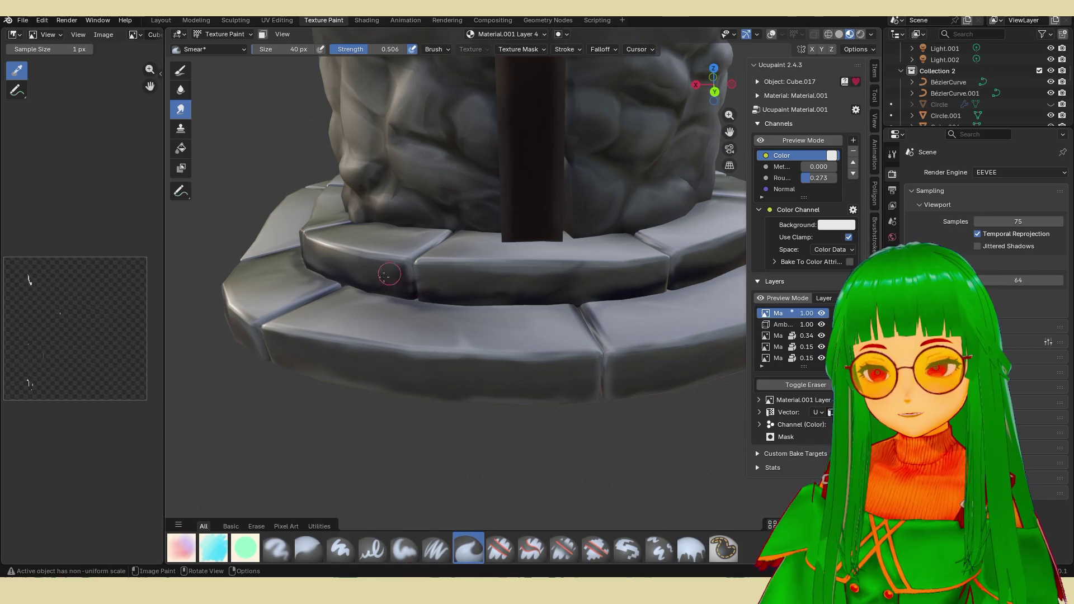
scroll(463, 274, "down", 4)
mouse_move(471, 252)
middle_mouse_down()
mouse_move(521, 269)
mouse_move(470, 276)
middle_mouse_up()
scroll(521, 277, "up", 5)
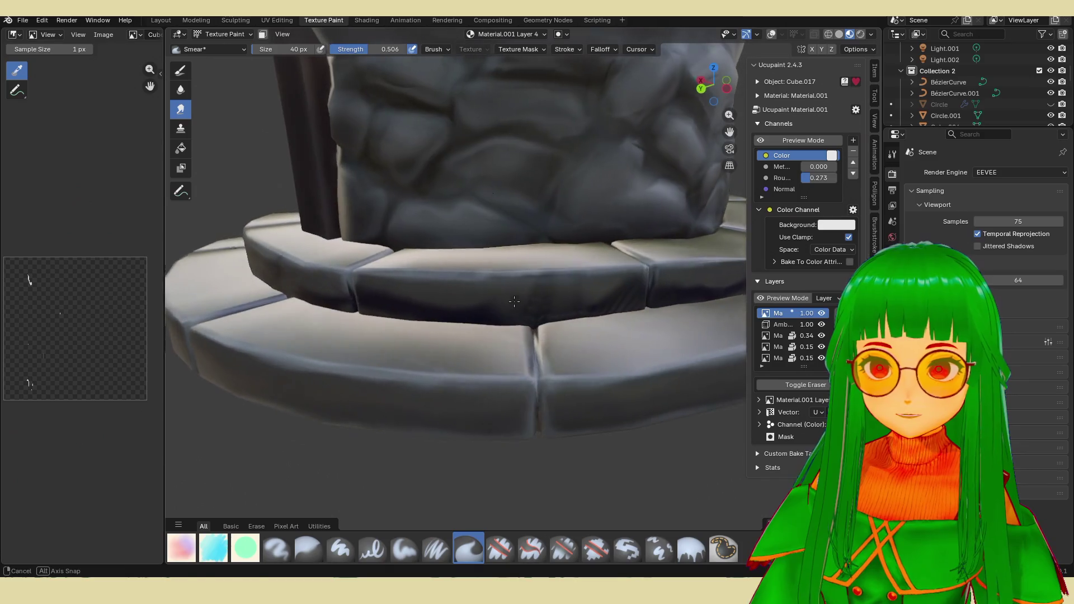
scroll(480, 298, "up", 3)
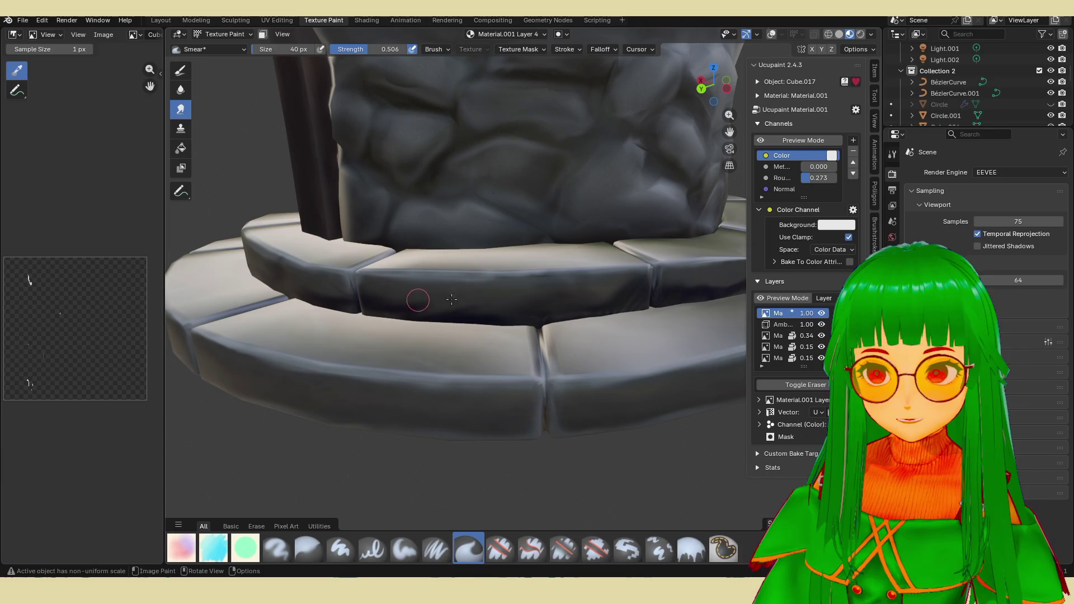
Lower the top paint layer's opacity to 0.62 in the Ucupaint Layers list.
middle_click_drag(453, 303, 430, 302)
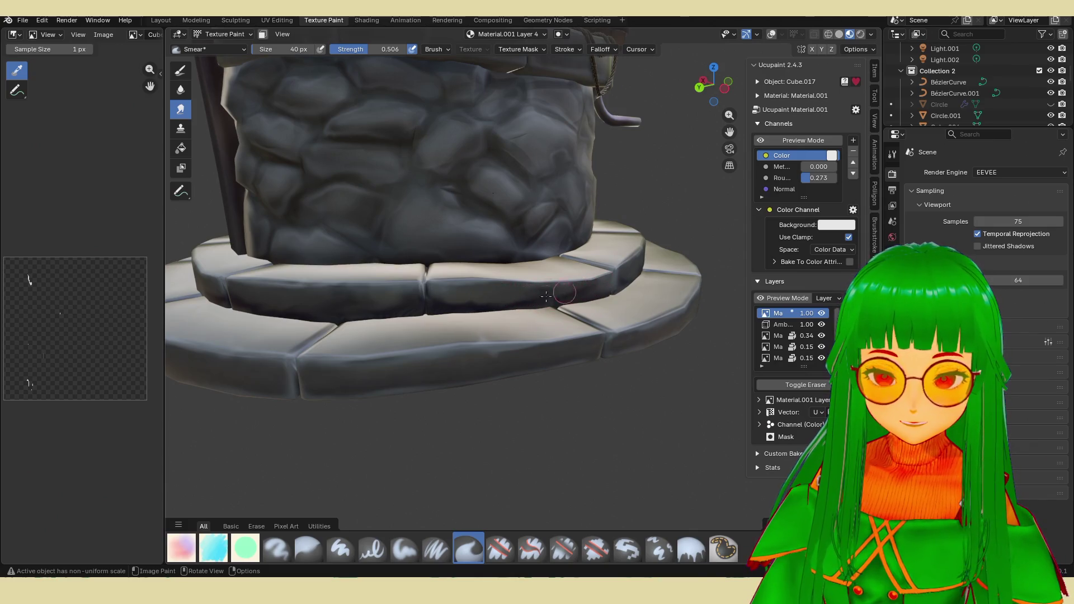
mouse_move(527, 296)
middle_mouse_down()
mouse_move(523, 337)
mouse_move(513, 318)
middle_mouse_up()
scroll(538, 340, "down", 2)
scroll(537, 340, "up", 3)
mouse_move(807, 314)
left_mouse_down()
mouse_move(773, 313)
mouse_move(818, 313)
left_mouse_up()
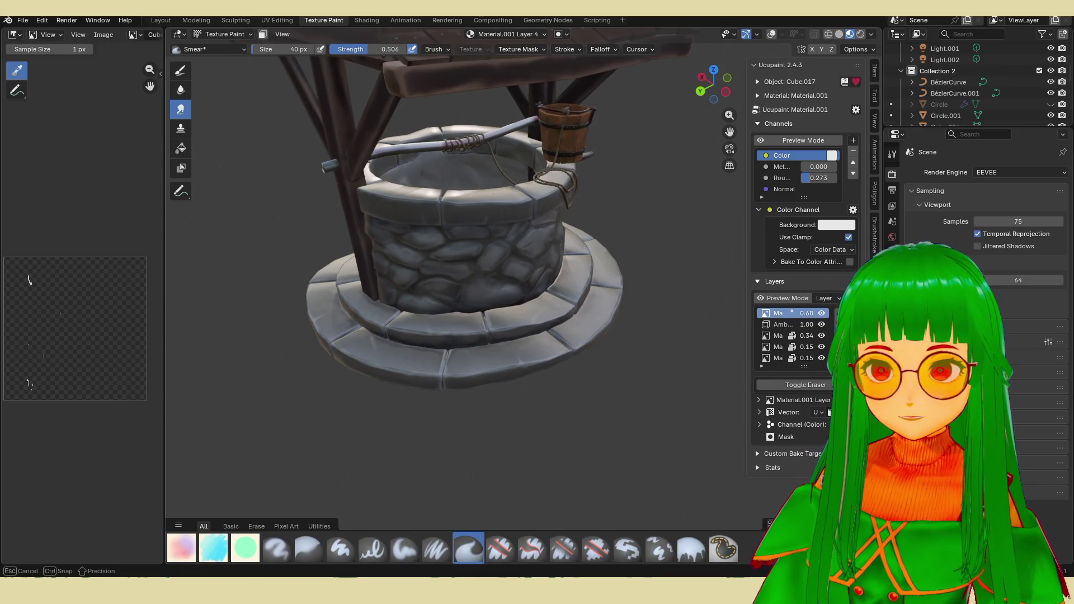
scroll(470, 278, "up", 4)
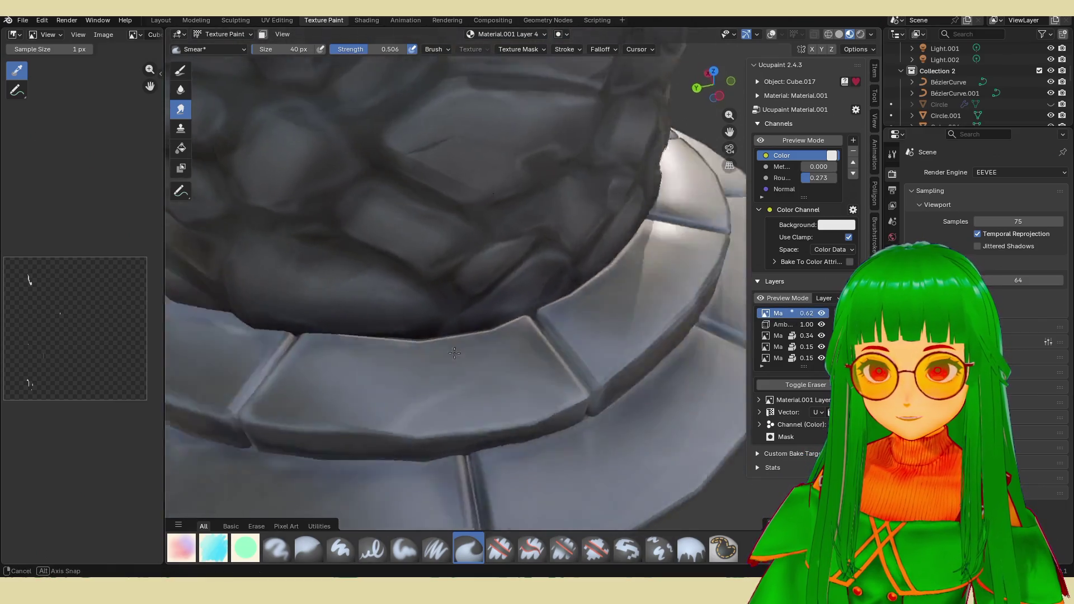
scroll(427, 354, "down", 4)
mouse_move(470, 277)
middle_mouse_down()
mouse_move(426, 354)
mouse_move(546, 269)
mouse_move(638, 267)
middle_mouse_up()
scroll(512, 290, "up", 3)
scroll(637, 267, "up", 3)
scroll(639, 267, "down", 4)
scroll(470, 252, "up", 3)
mouse_move(504, 278)
middle_mouse_down()
mouse_move(470, 252)
mouse_move(453, 286)
middle_mouse_up()
Add a new image paint layer and confirm it.
right_click(537, 306)
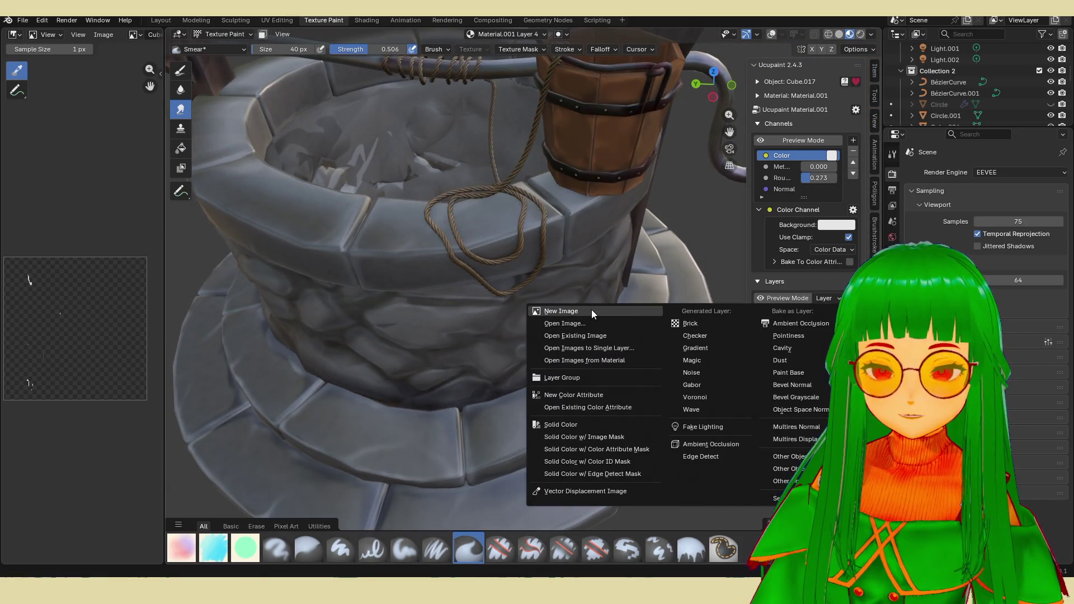
left_click(555, 311)
left_click(567, 431)
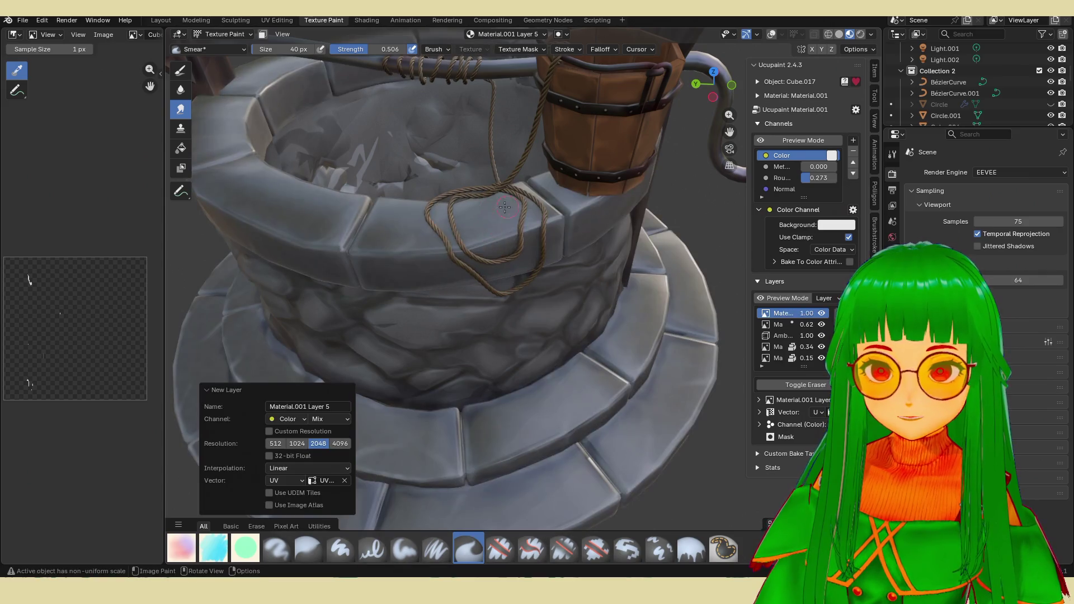
scroll(441, 211, "up", 4)
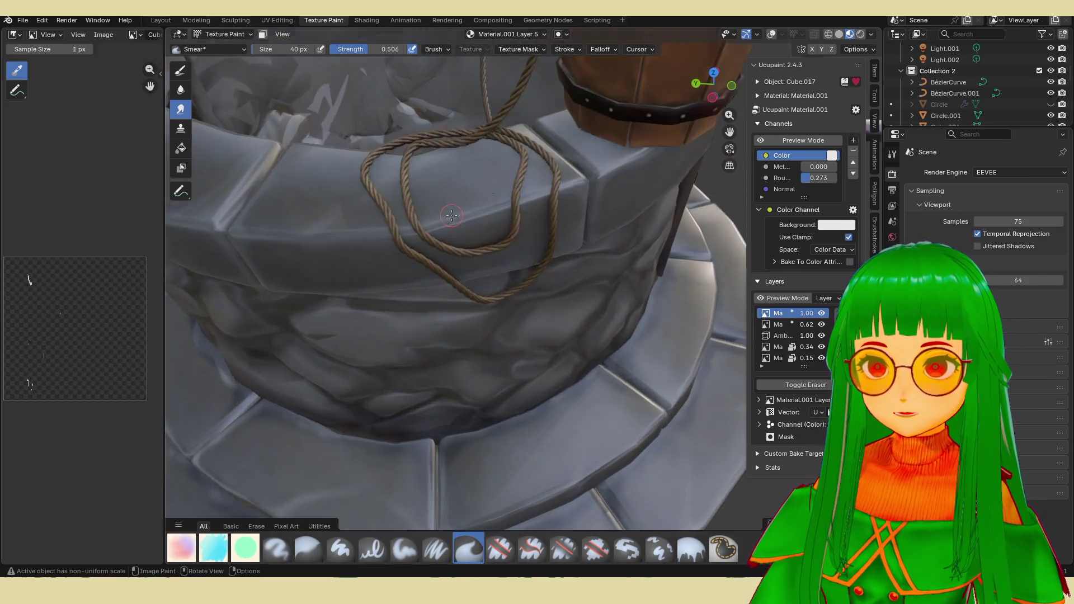
Paint dark shadow with a soft brush on the rim stones behind both sides of the rope.
middle_click_drag(440, 210, 445, 225, "shift")
left_click(181, 73)
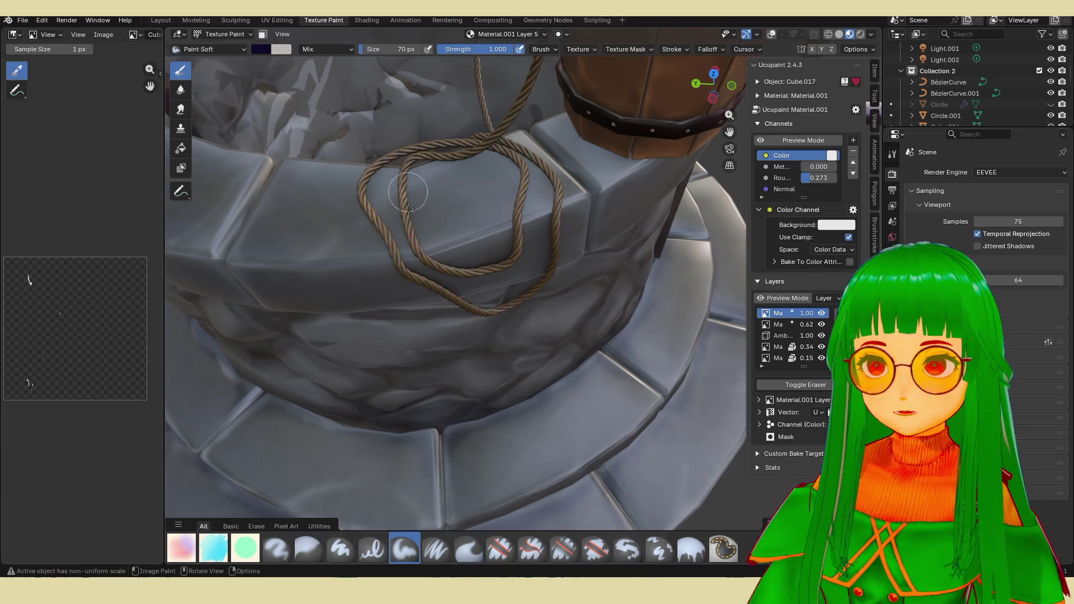
middle_click_drag(422, 193, 430, 220)
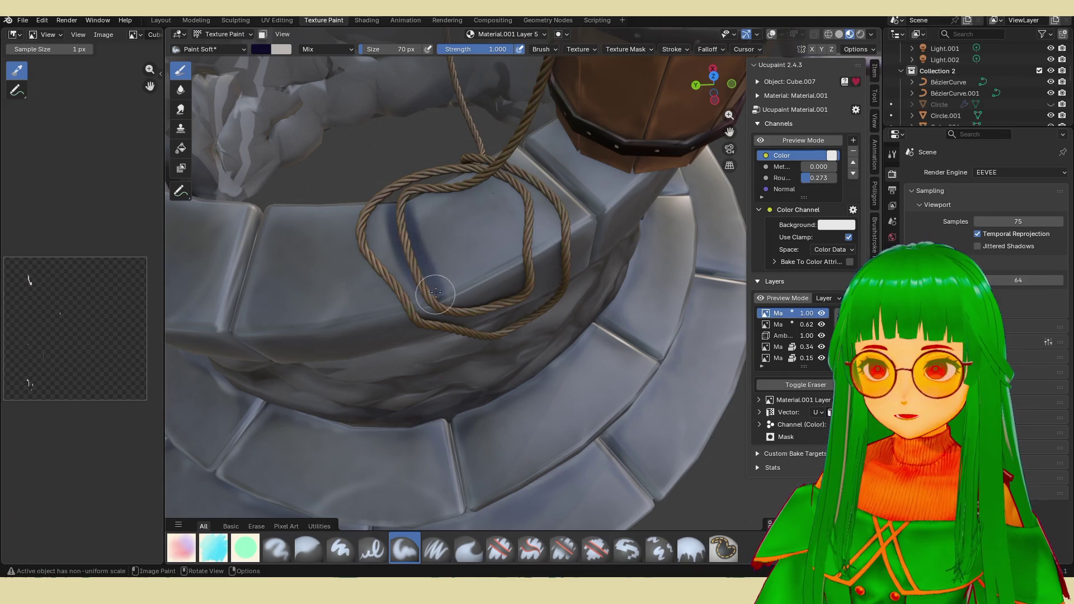
left_click_drag(402, 215, 378, 277)
middle_click_drag(420, 319, 411, 270)
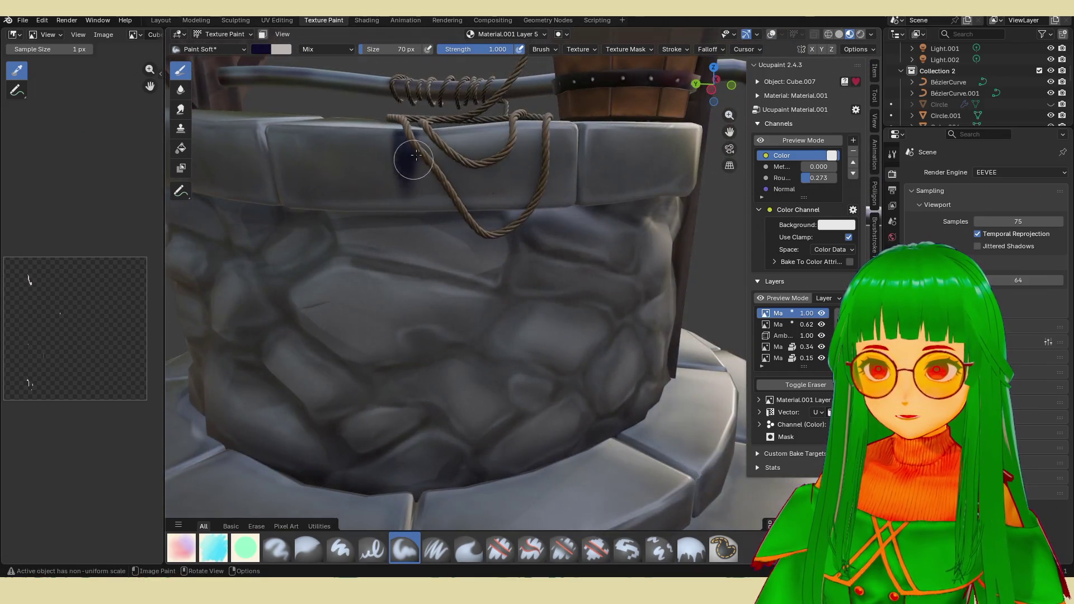
left_click_drag(411, 151, 445, 206)
left_click_drag(537, 110, 534, 185)
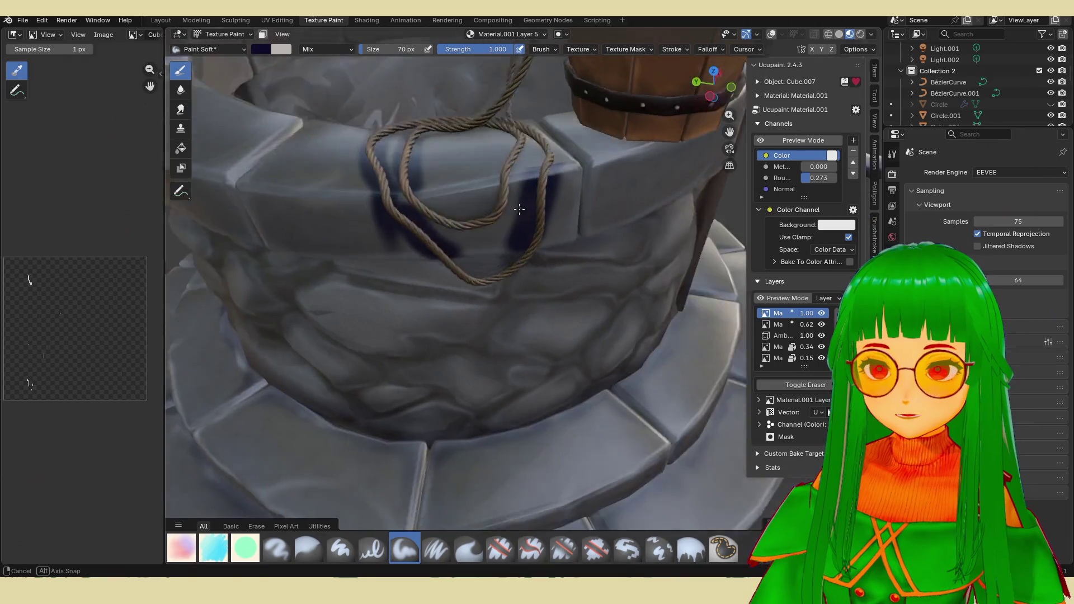
Reframe the rope on the rim and switch to the Smear brush.
middle_click_drag(534, 185, 512, 268)
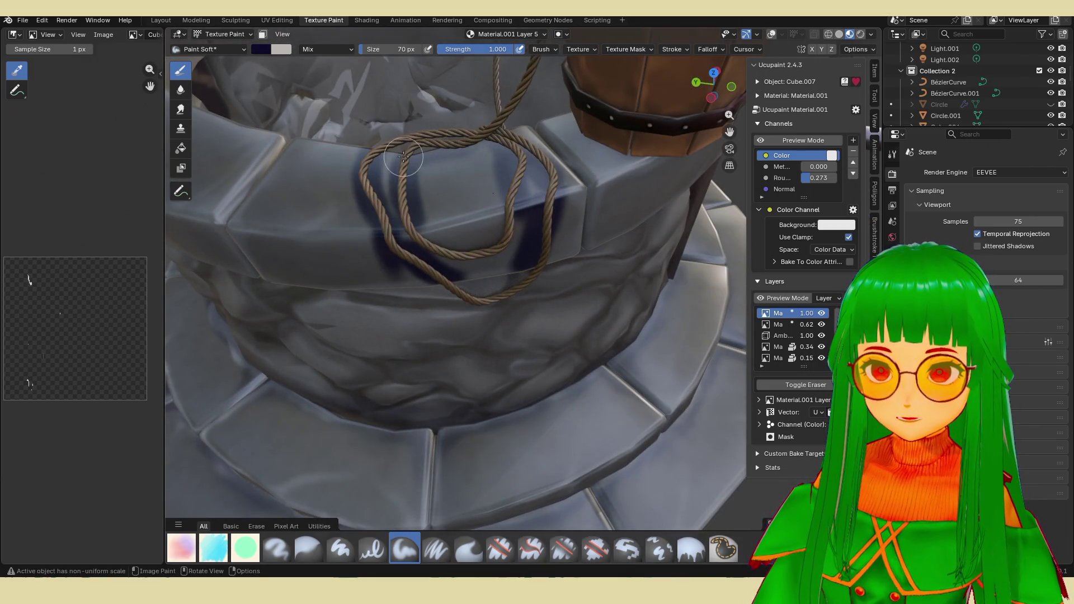
scroll(423, 252, "down", 3)
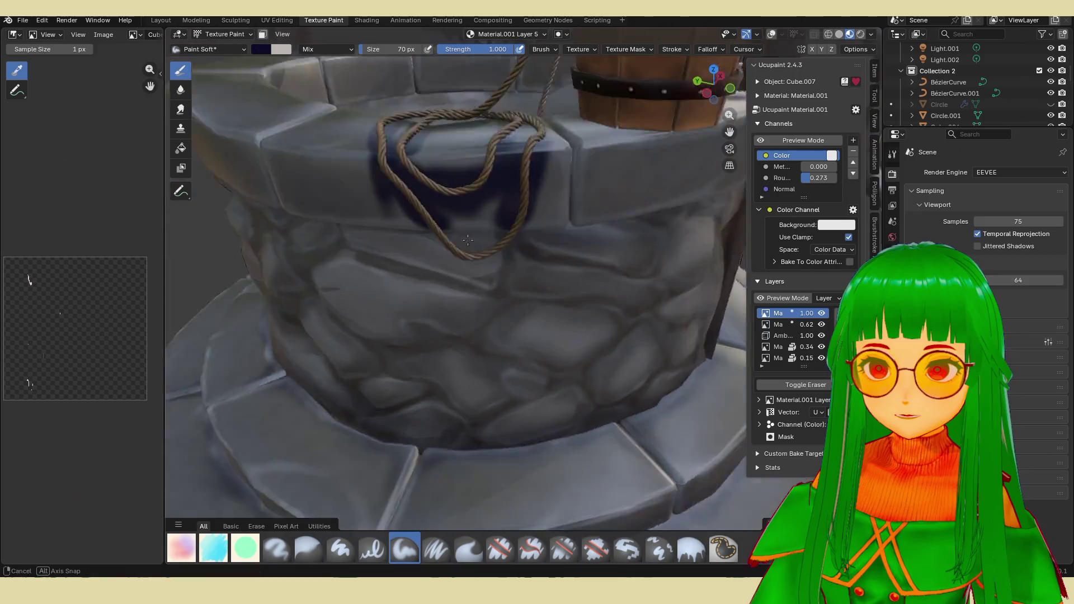
middle_click_drag(436, 185, 419, 201)
scroll(368, 435, "up", 3)
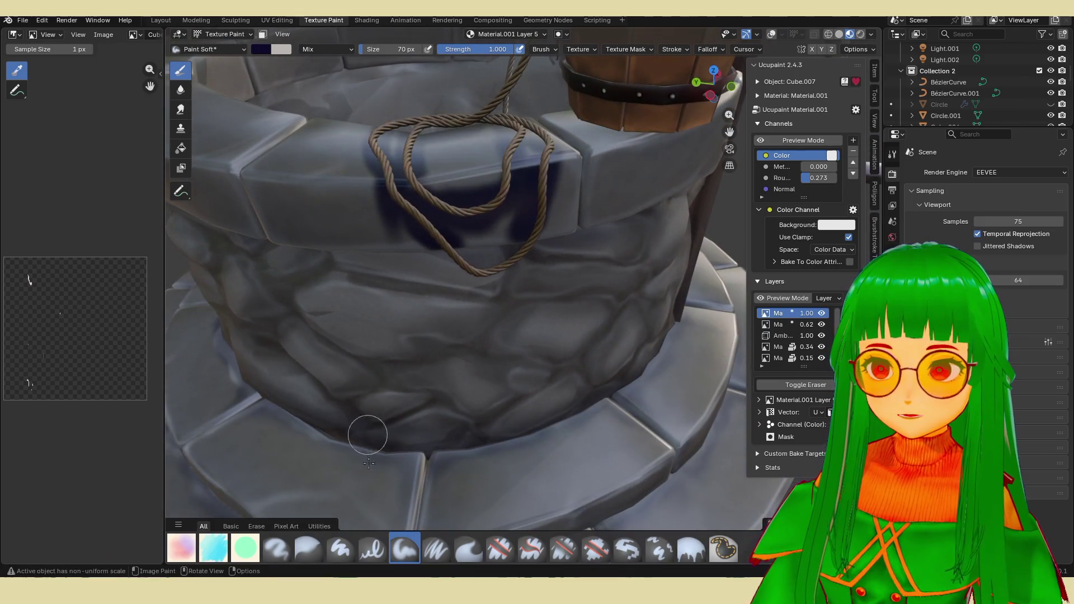
left_click(469, 549)
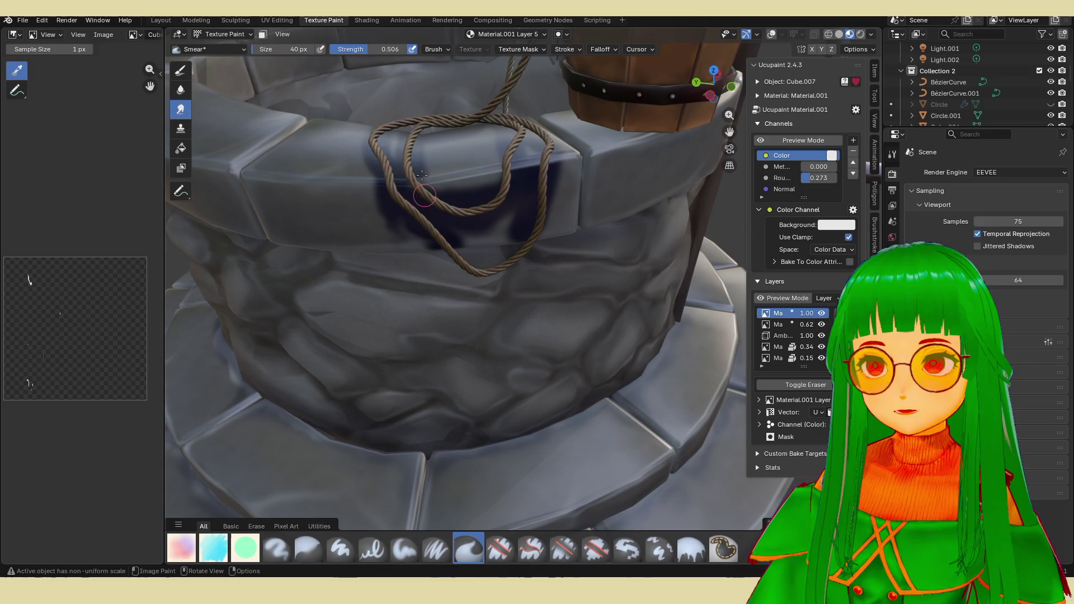
Set the smear brush size to 60 px.
double_click(286, 48)
type("60")
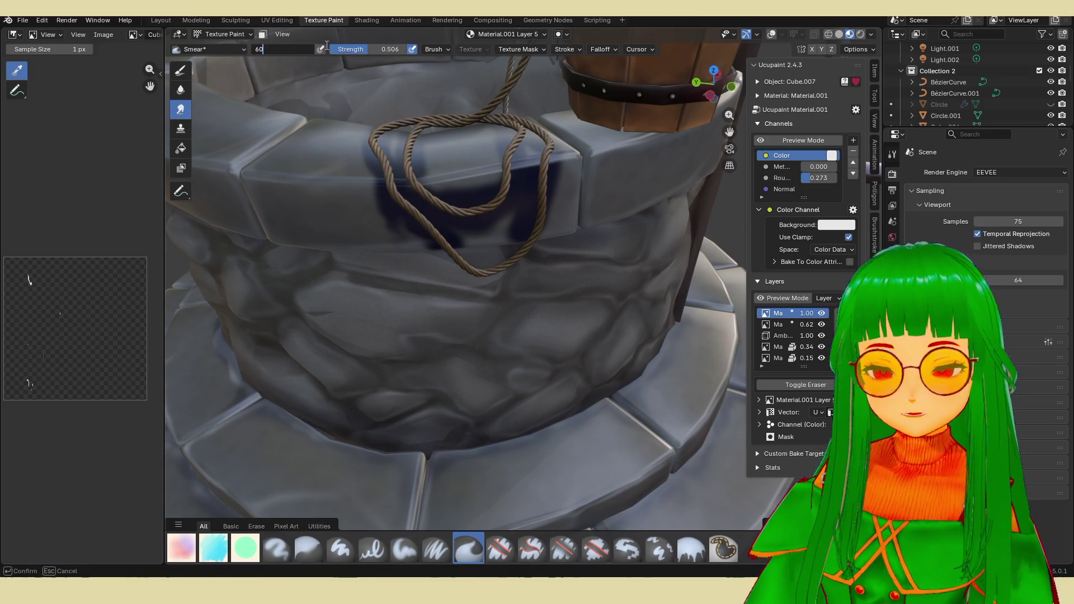
key("Return")
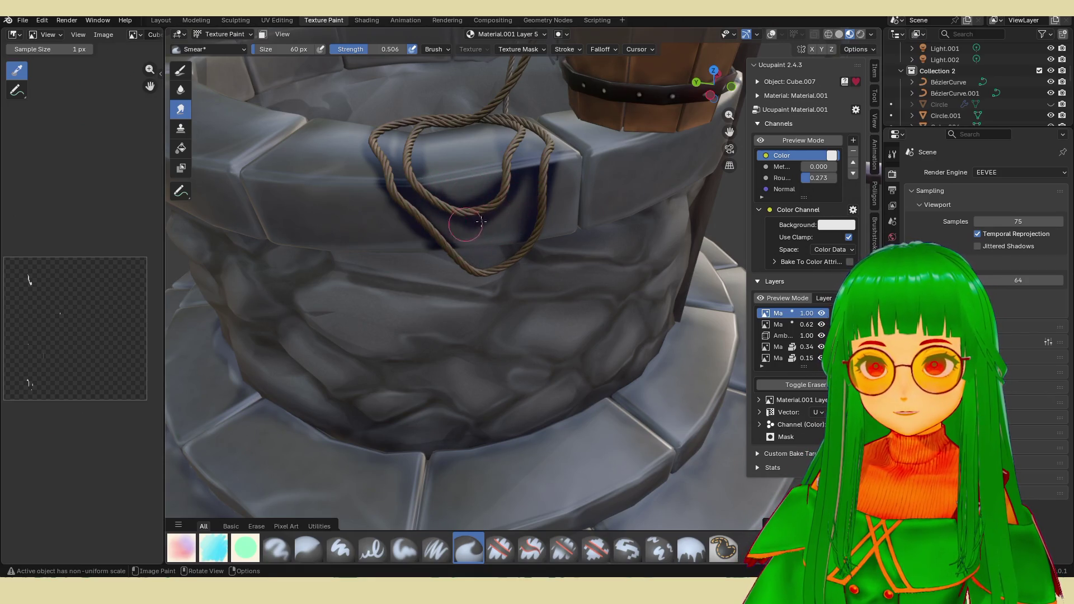
mouse_move(474, 186)
middle_mouse_down()
mouse_move(436, 126)
mouse_move(510, 265)
middle_mouse_up()
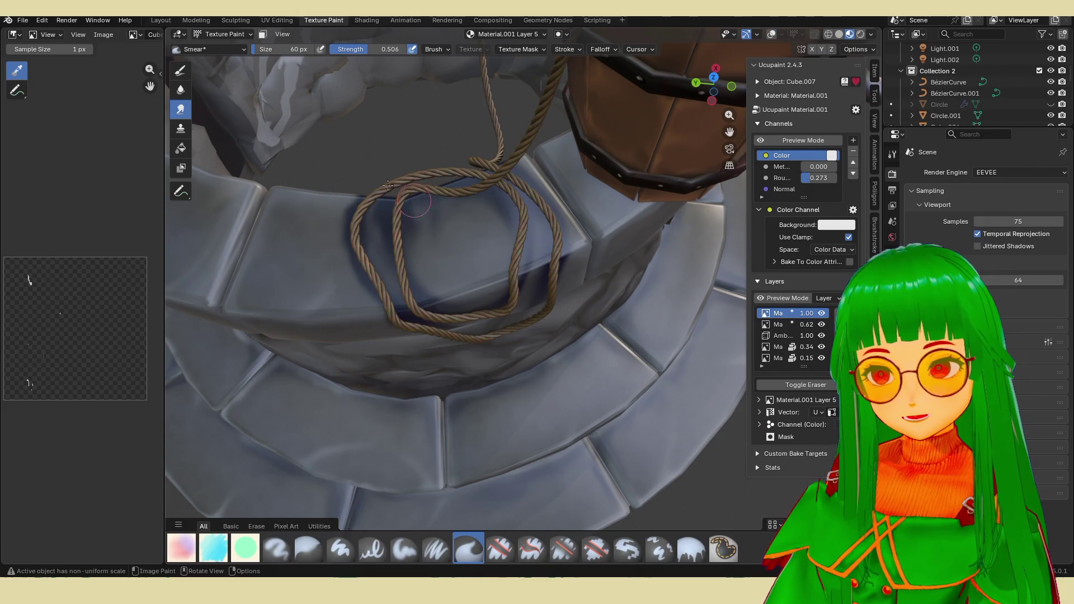
middle_click_drag(586, 240, 530, 202)
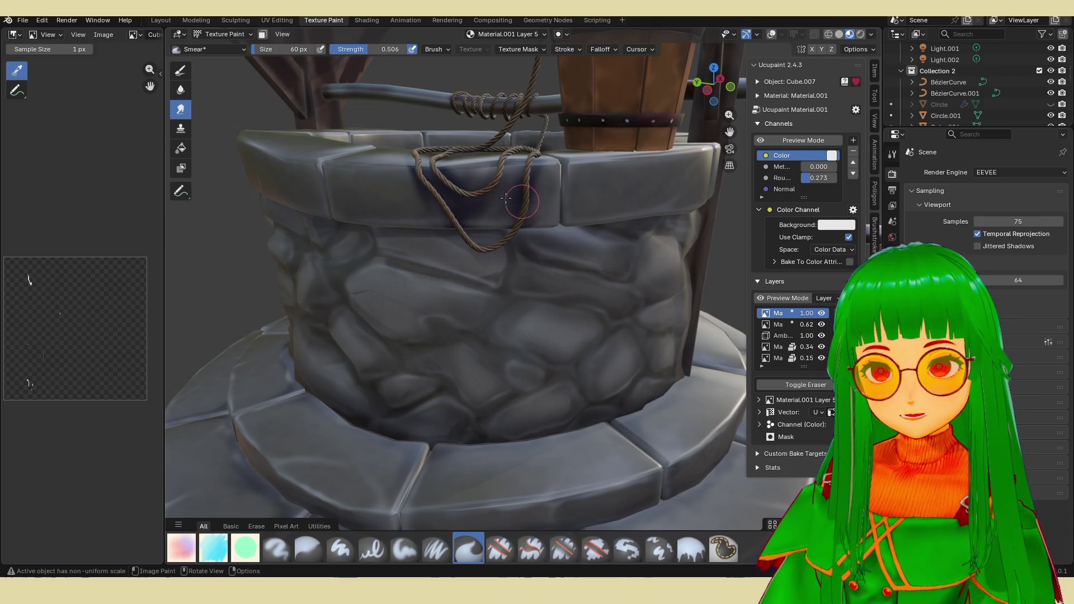
middle_click_drag(557, 140, 520, 207)
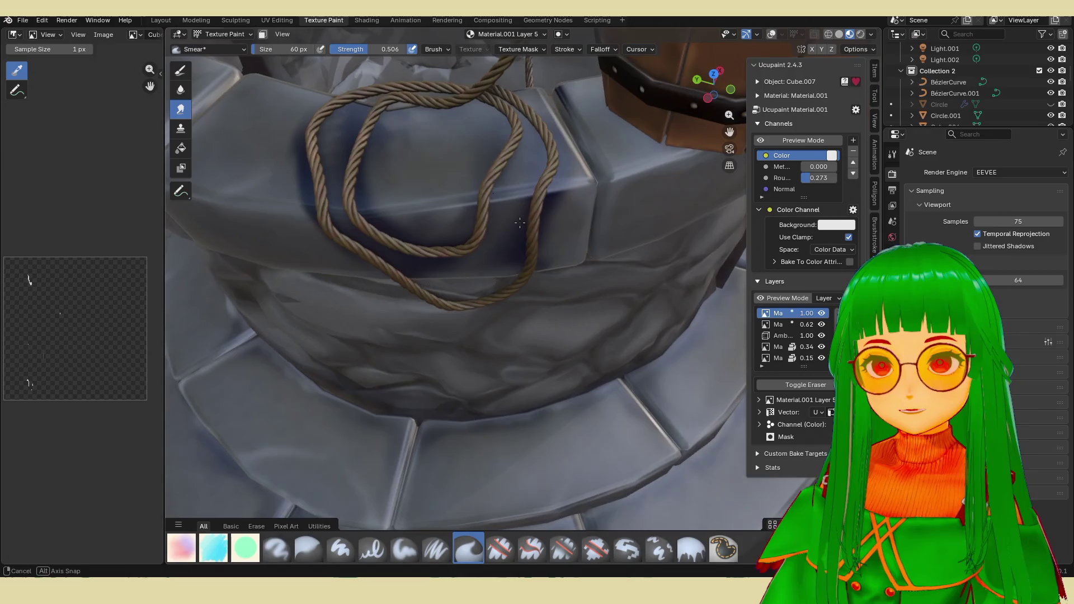
scroll(520, 208, "up", 2)
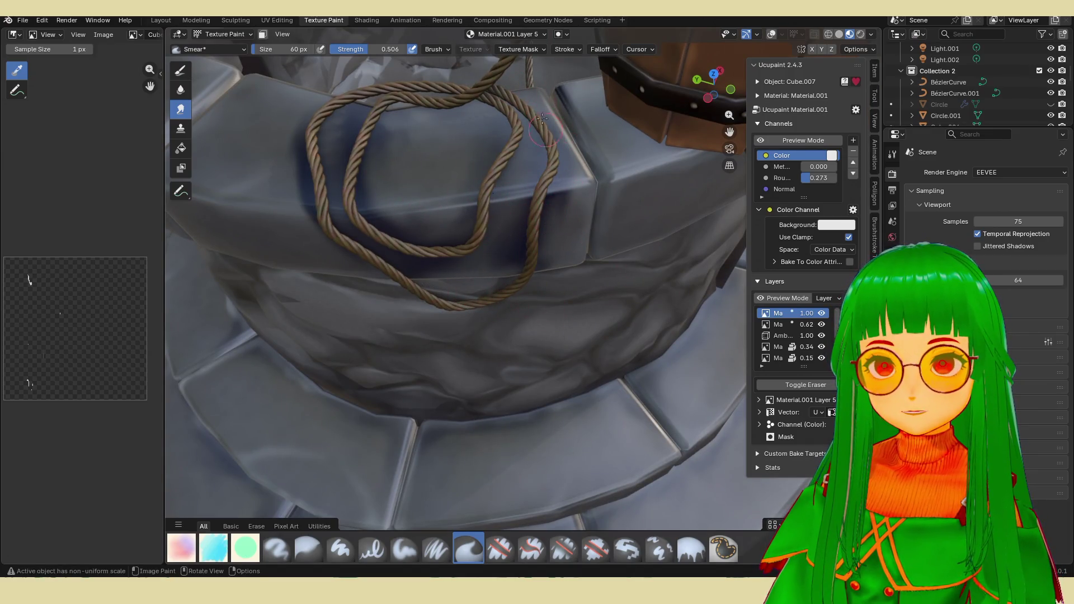
middle_click_drag(532, 82, 541, 168)
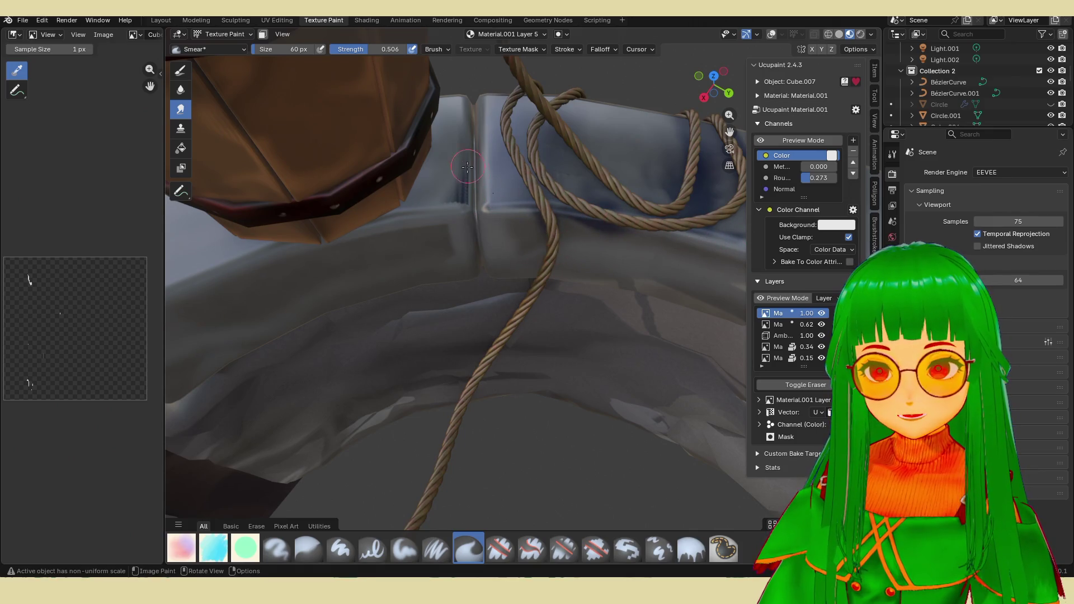
scroll(553, 248, "down", 3)
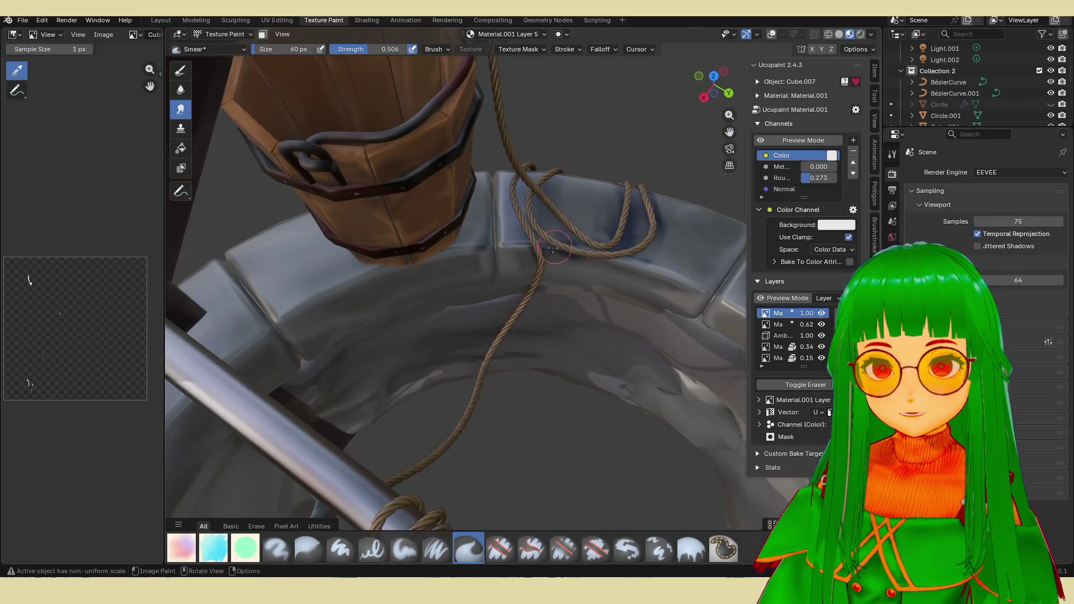
middle_click_drag(590, 269, 499, 248)
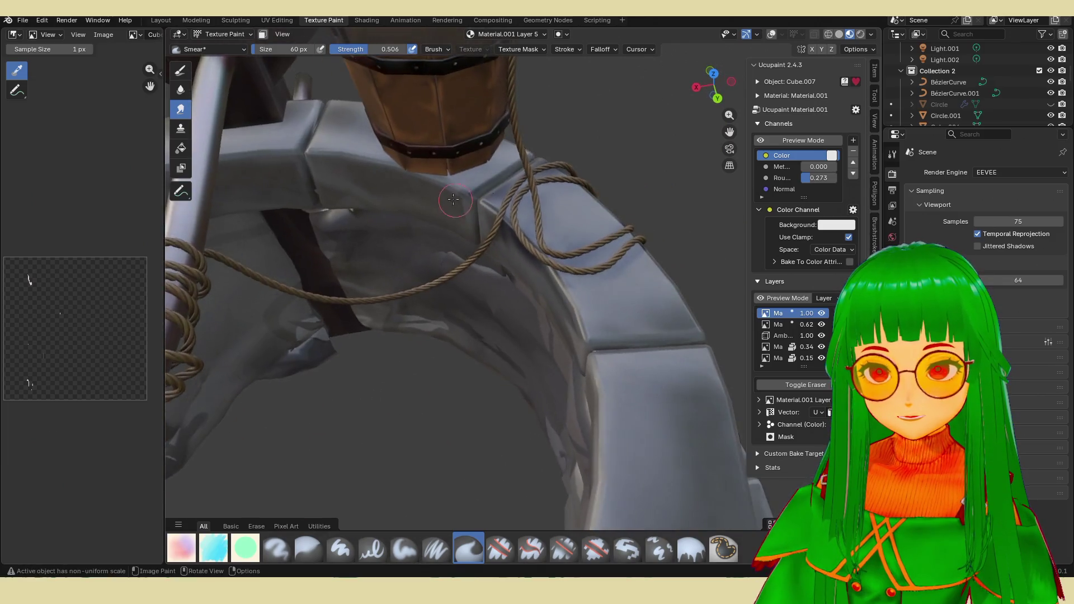
scroll(499, 249, "up", 3)
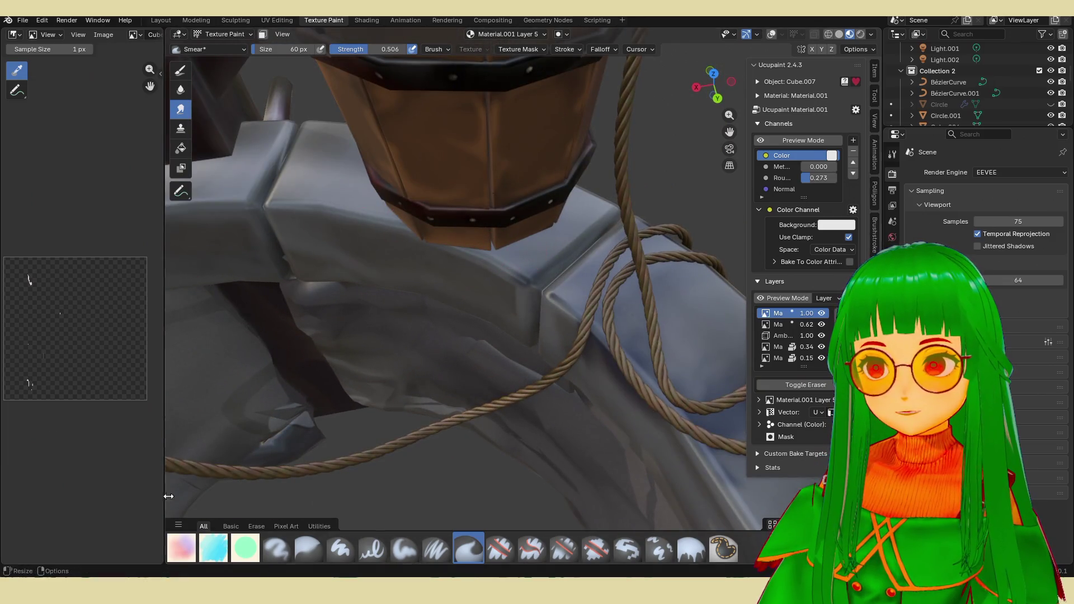
Paint a dark contact shadow along the bucket's bottom rim with the flat marker brush, then return to Smear.
left_click(209, 548)
left_click_drag(415, 247, 534, 244)
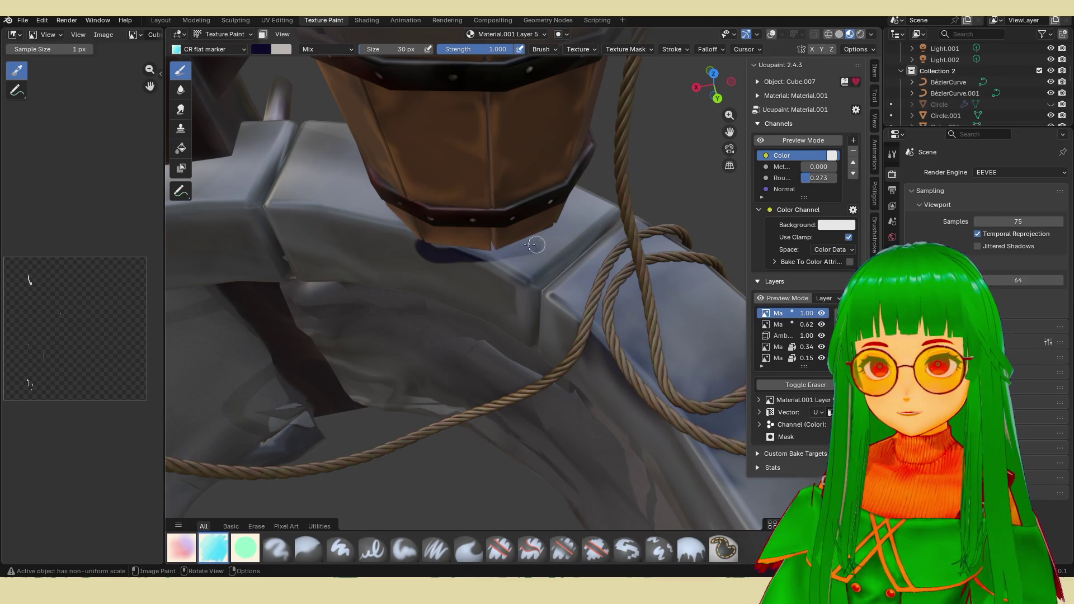
mouse_move(554, 227)
middle_mouse_down()
mouse_move(531, 211)
mouse_move(531, 177)
middle_mouse_up()
left_click_drag(531, 177, 617, 177)
middle_click_drag(617, 178, 568, 195)
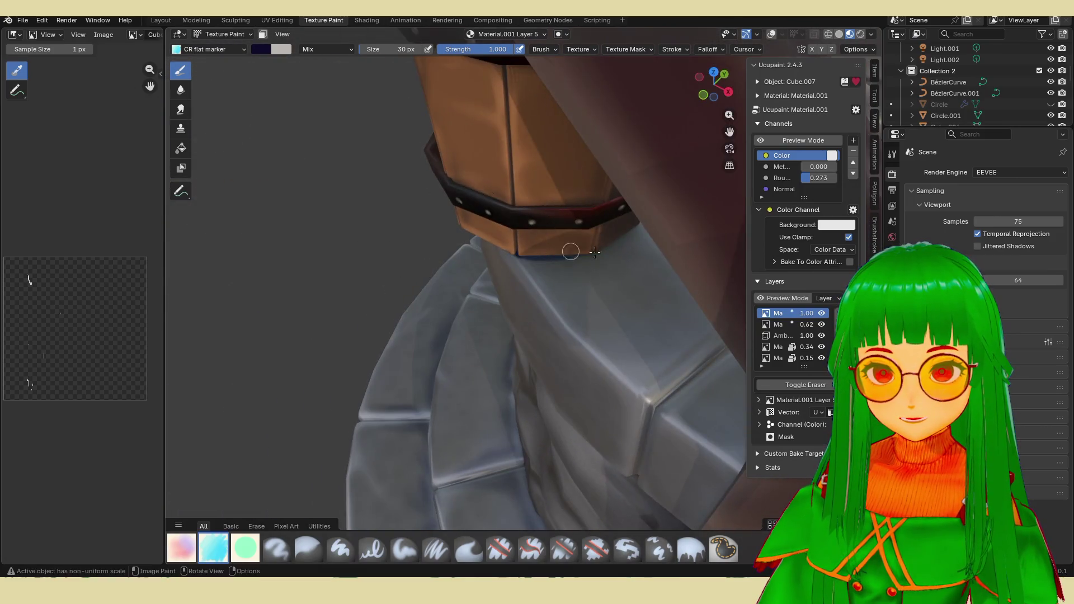
middle_click_drag(570, 251, 493, 246)
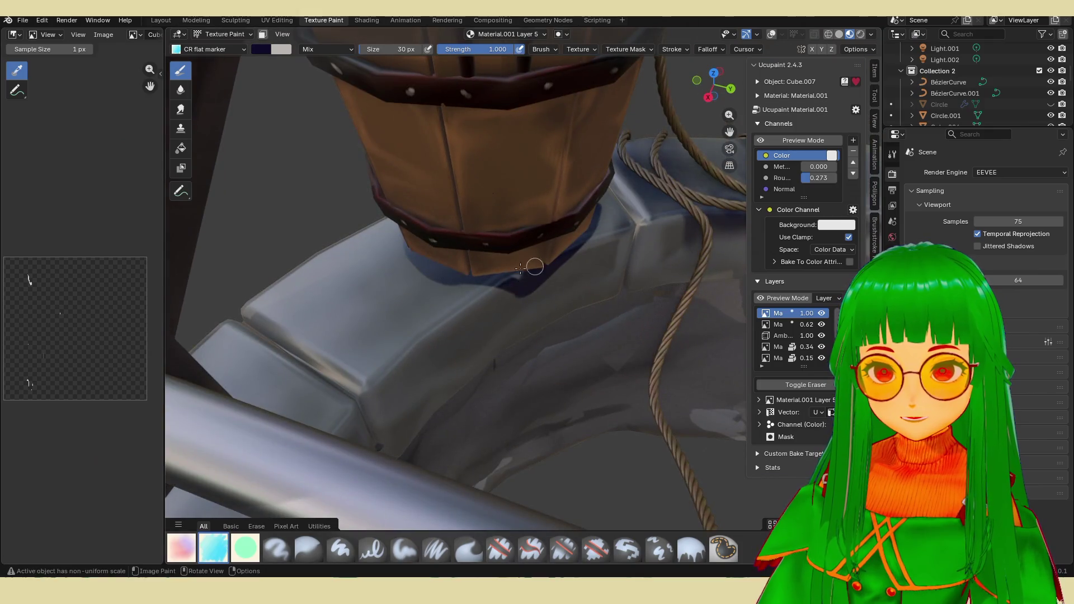
left_click(467, 549)
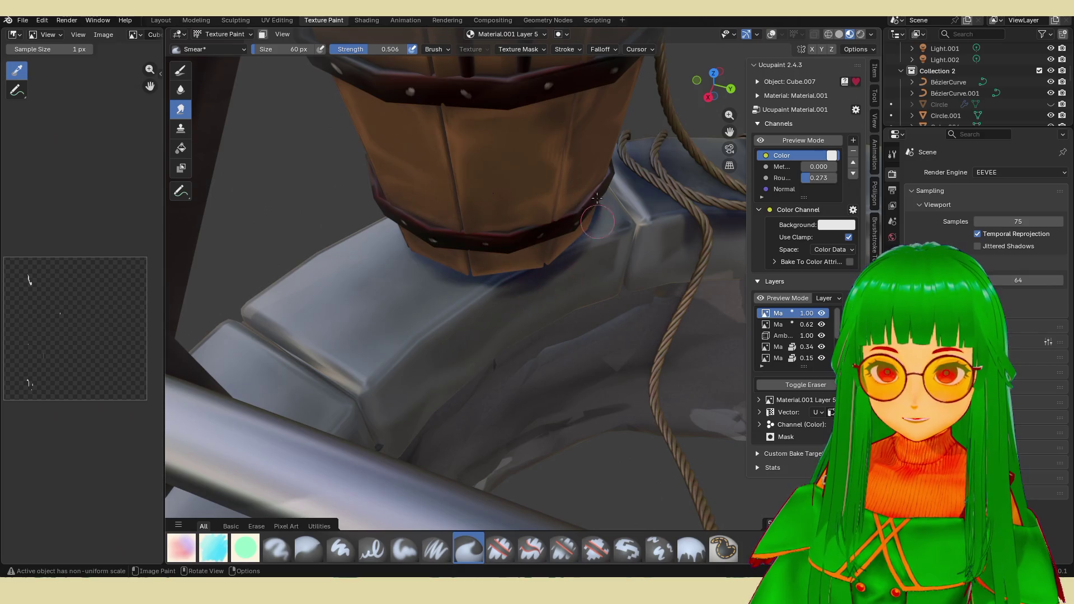
scroll(586, 161, "up", 5)
scroll(503, 251, "down", 8)
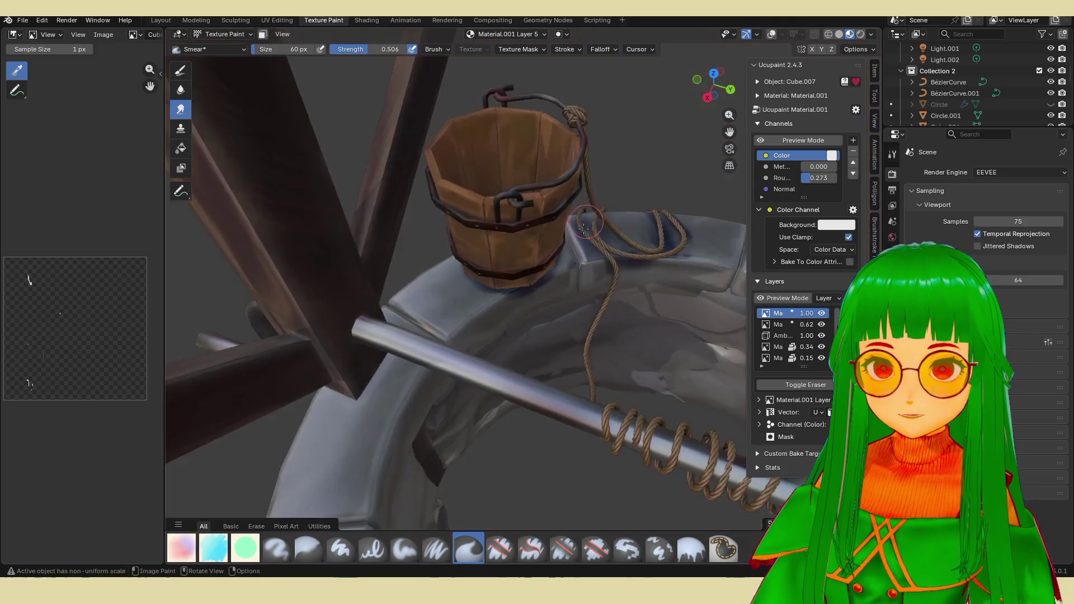
Lower the newest shadow paint layer's opacity to 0.53.
mouse_move(504, 252)
middle_mouse_down()
mouse_move(405, 257)
mouse_move(466, 189)
middle_mouse_up()
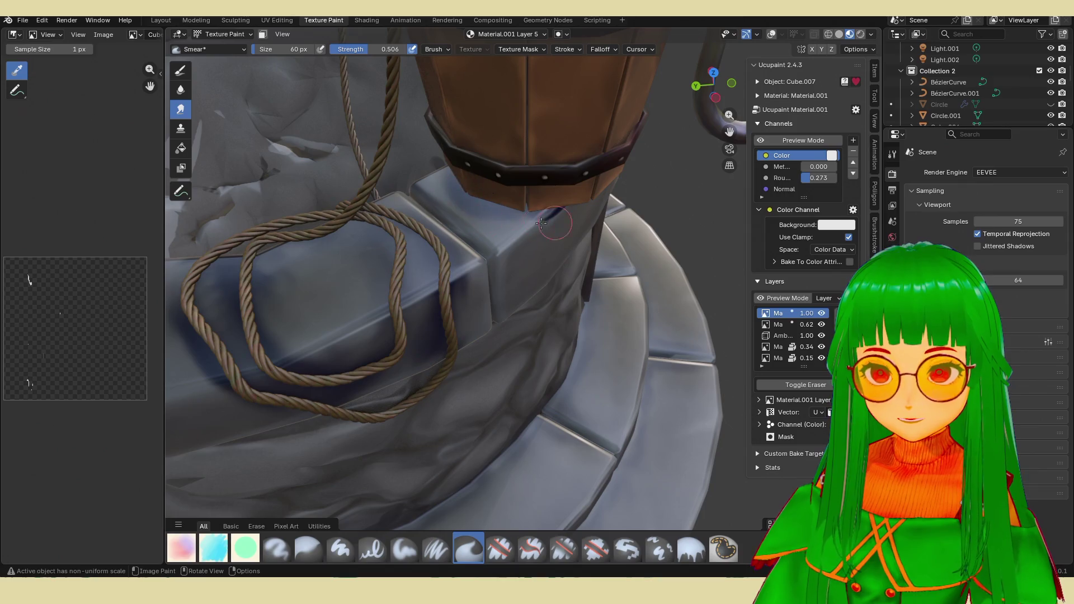
middle_click_drag(527, 210, 588, 227)
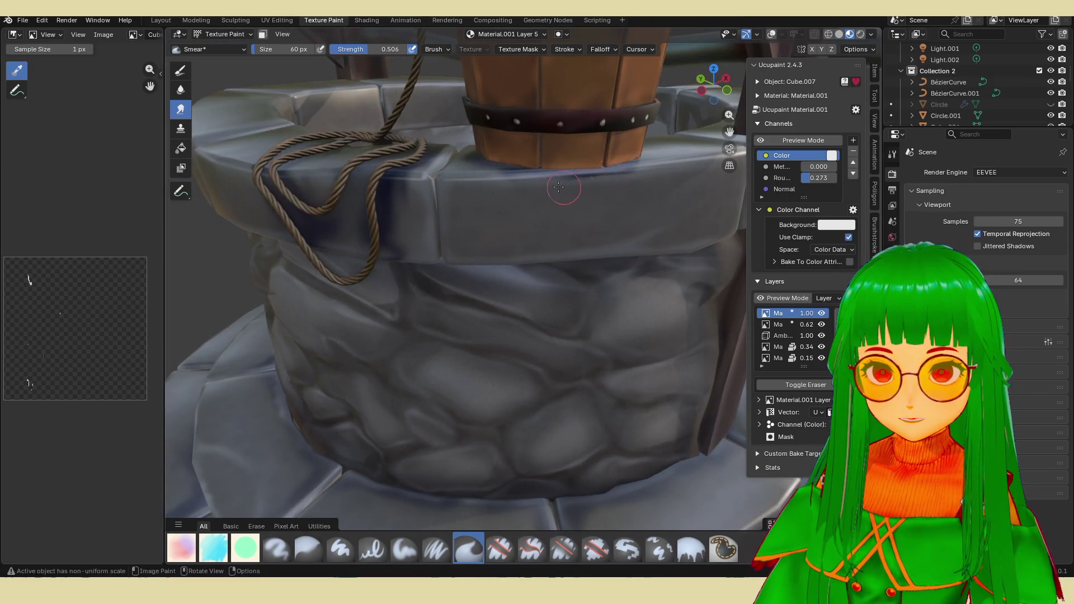
mouse_move(646, 155)
middle_mouse_down()
mouse_move(625, 223)
mouse_move(588, 168)
mouse_move(550, 199)
middle_mouse_up()
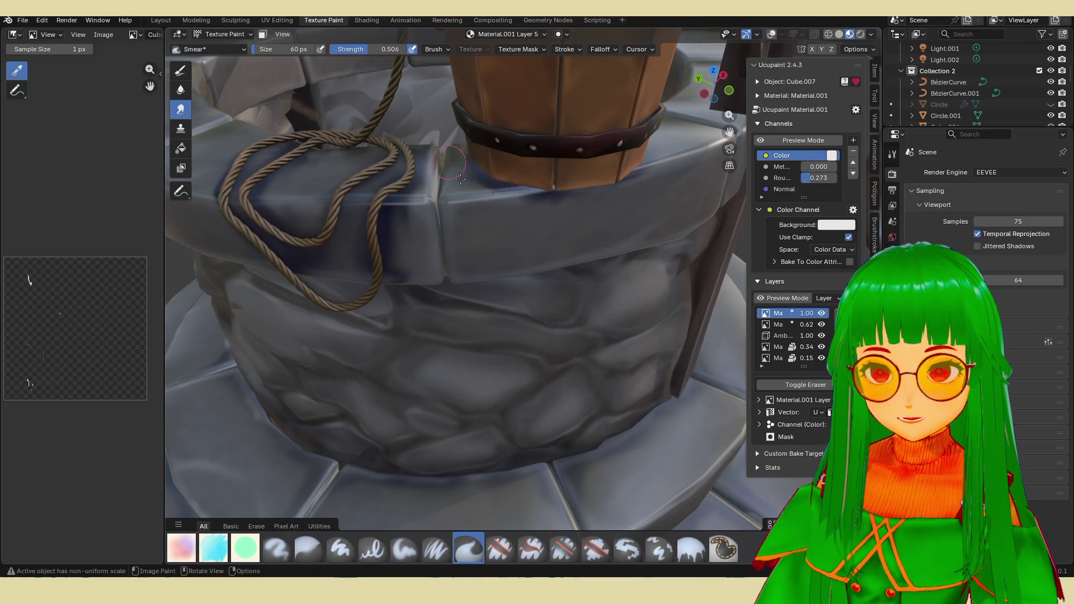
scroll(487, 169, "down", 5)
scroll(544, 208, "down", 2)
scroll(546, 218, "up", 3)
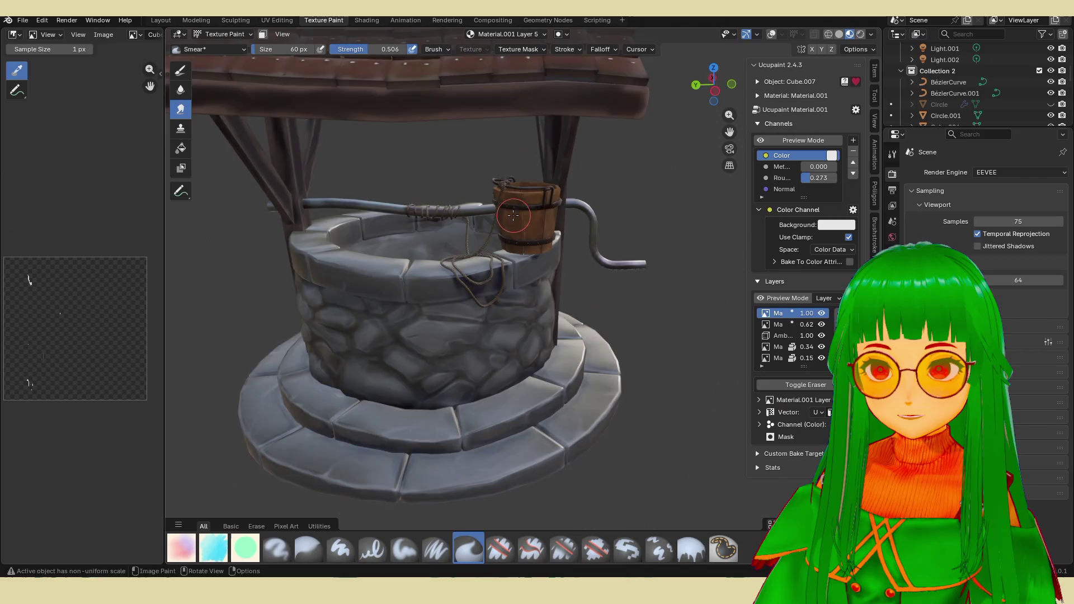
scroll(550, 227, "up", 2)
scroll(559, 235, "up", 2)
scroll(562, 238, "down", 3)
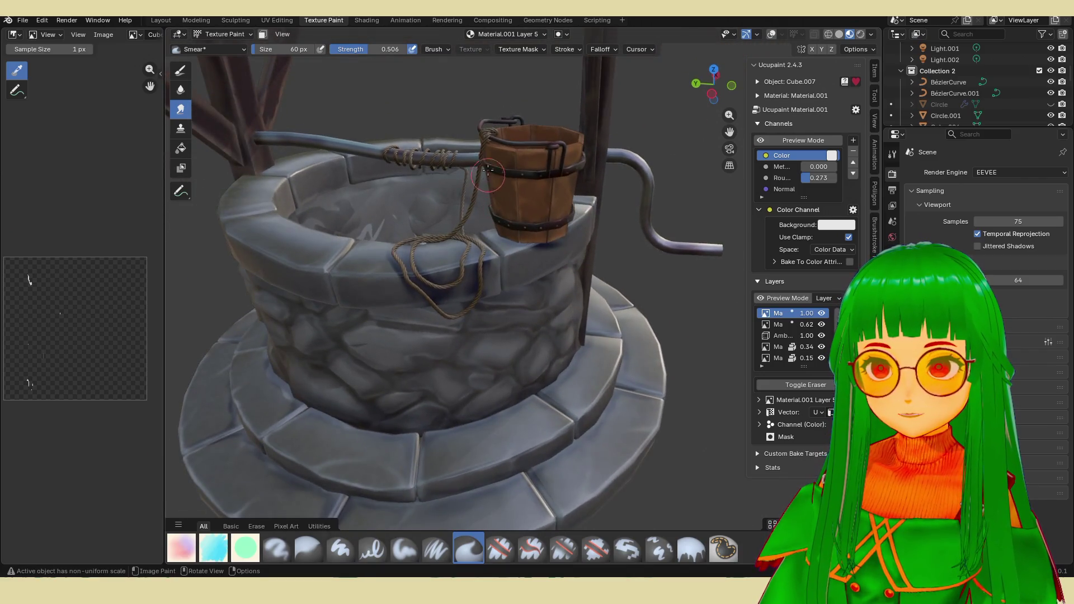
middle_click_drag(487, 193, 537, 268)
left_click_drag(812, 313, 794, 313)
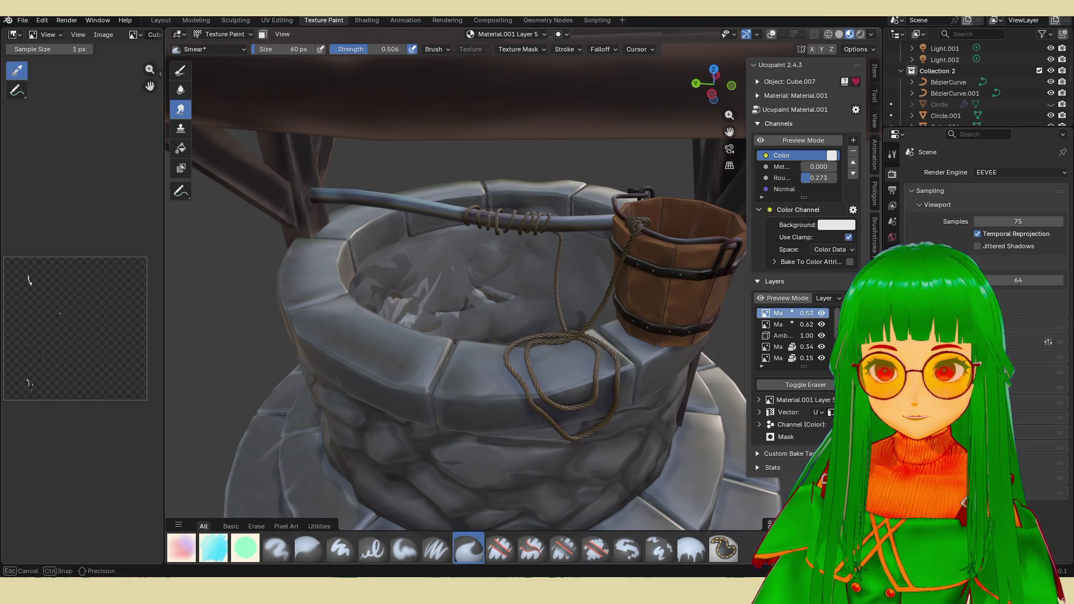
scroll(504, 252, "down", 3)
scroll(504, 251, "down", 2)
scroll(537, 269, "up", 4)
middle_click_drag(537, 269, 625, 320)
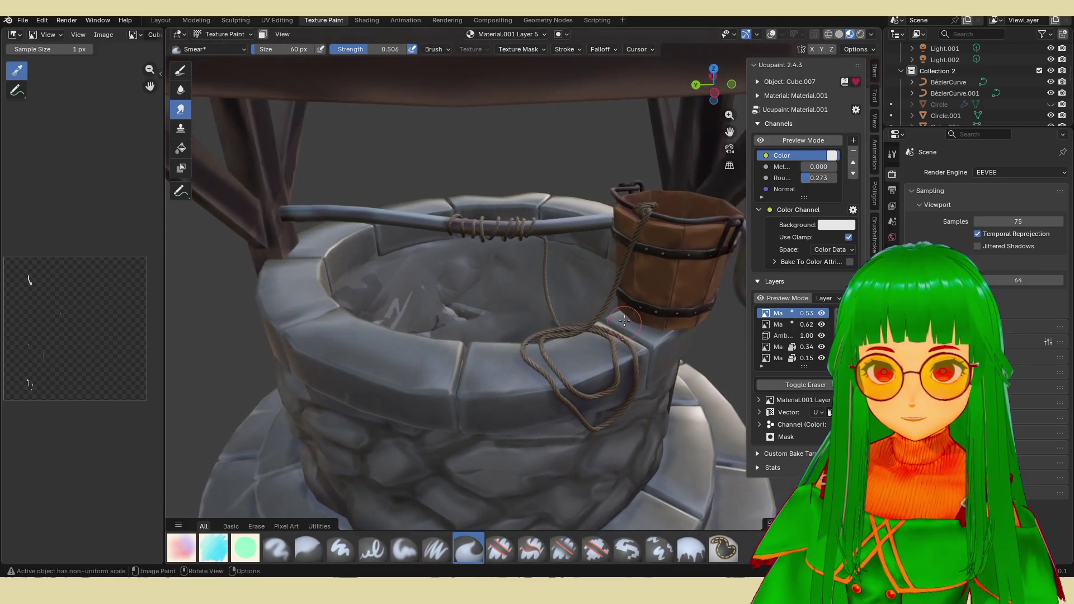
scroll(625, 320, "up", 3)
scroll(588, 285, "up", 3)
scroll(579, 252, "up", 3)
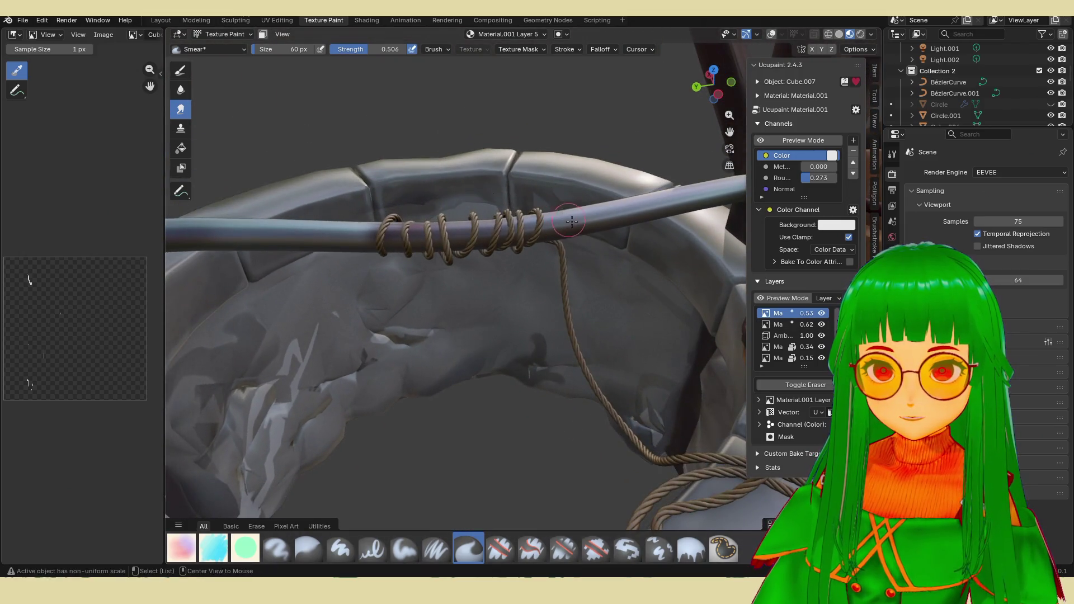
Make the crossbar cylinder the paint object with Alt+Q and add a new image layer for it.
key("alt+q")
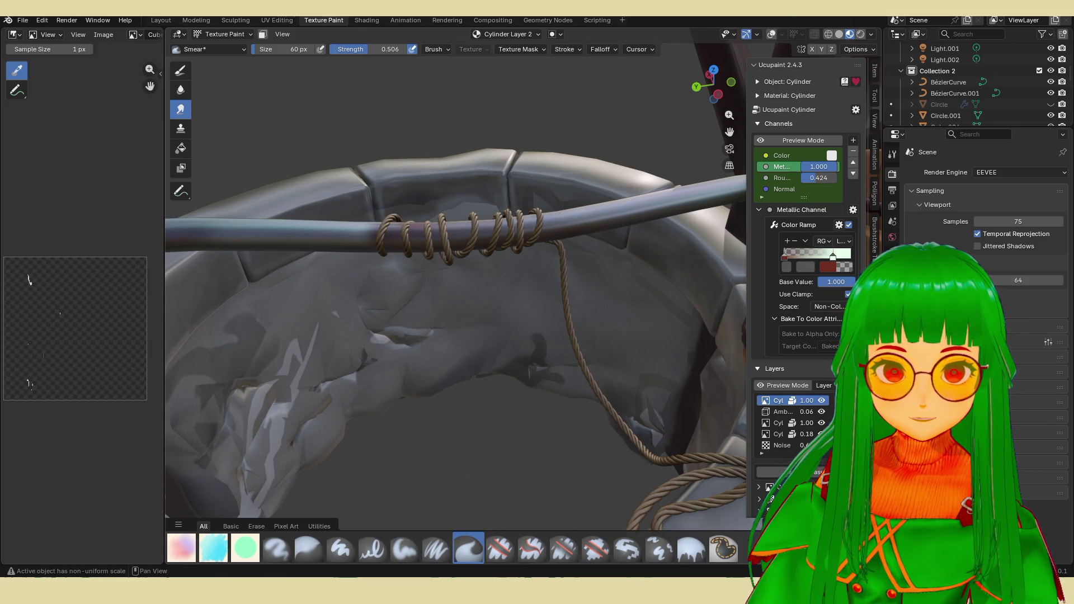
left_click(789, 472)
left_click(572, 187)
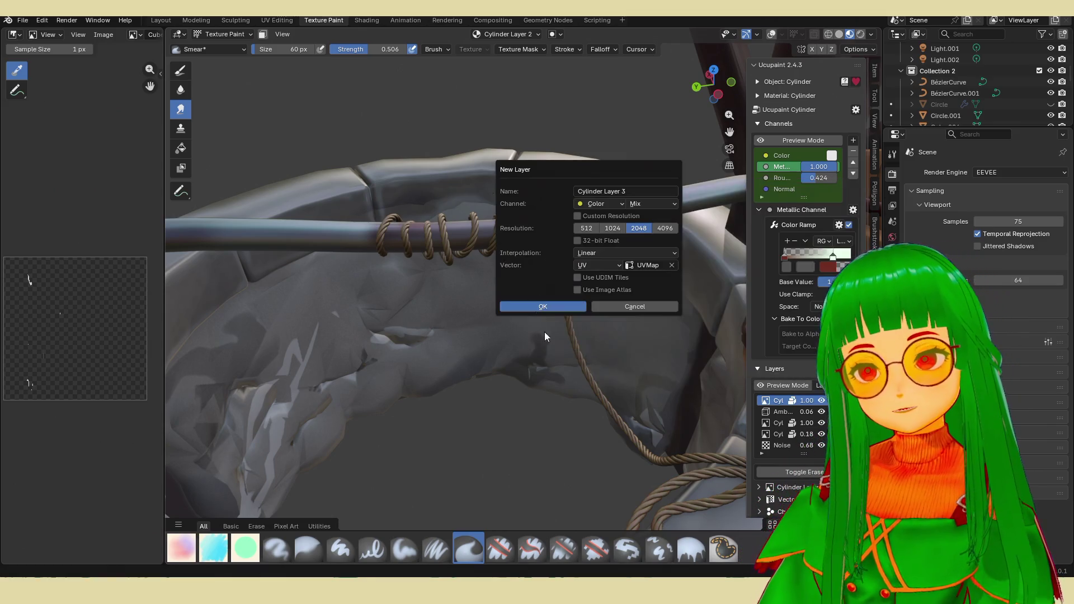
left_click(550, 308)
Paint dark blue shading between the rope coils and along the winch axle.
middle_click_drag(389, 226, 351, 293)
mouse_move(350, 292)
left_mouse_down()
mouse_move(357, 267)
mouse_move(490, 242)
mouse_move(366, 254)
left_mouse_up()
left_click(181, 71)
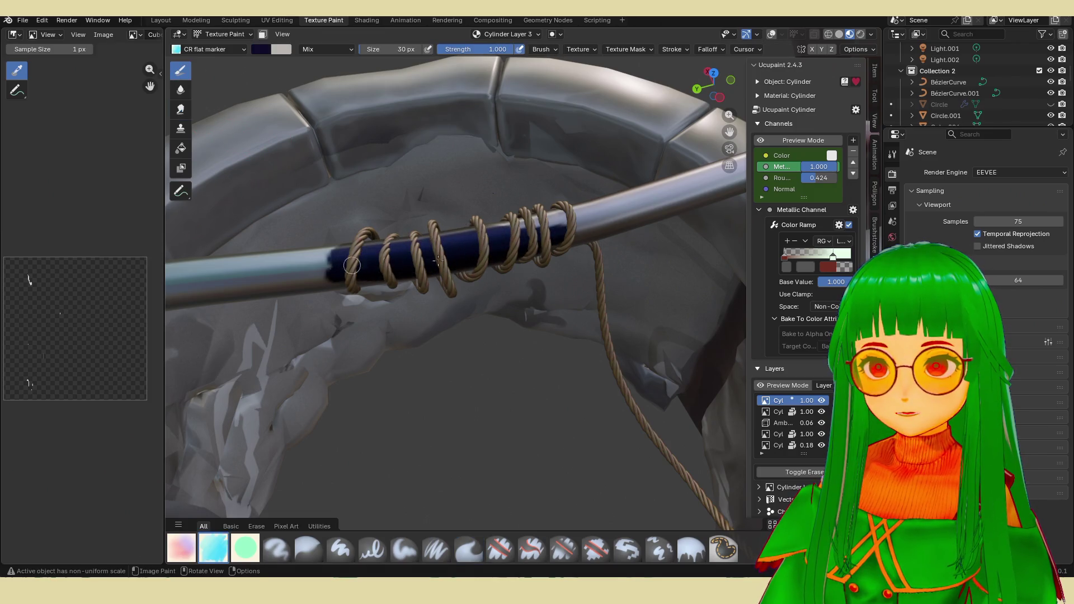
mouse_move(492, 259)
middle_mouse_down()
mouse_move(470, 335)
mouse_move(629, 430)
mouse_move(621, 419)
middle_mouse_up()
mouse_move(554, 412)
left_mouse_down()
mouse_move(420, 403)
mouse_move(521, 428)
left_mouse_up()
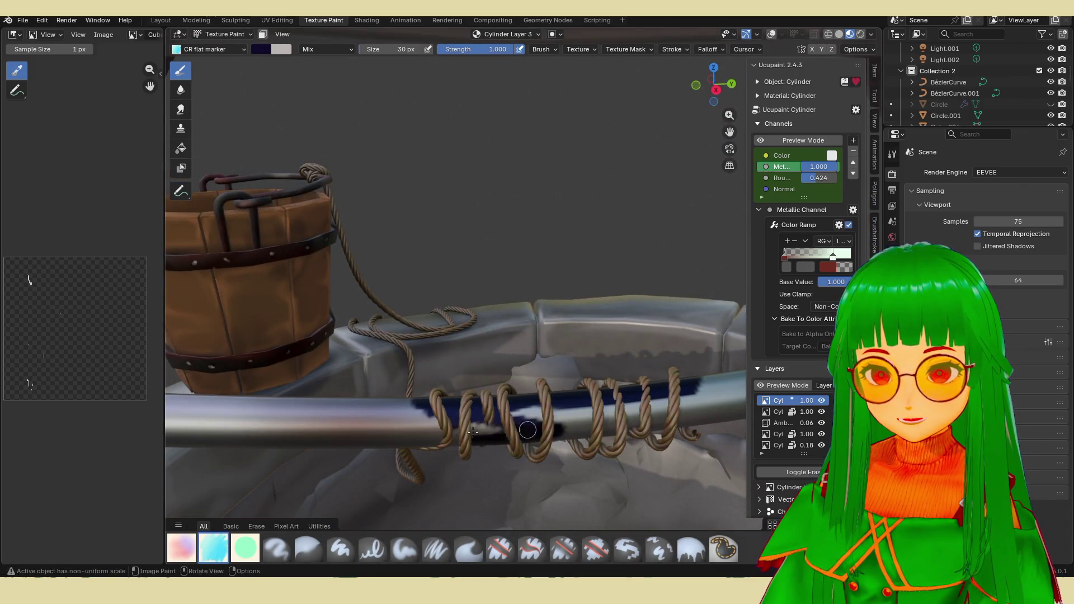
mouse_move(394, 419)
left_mouse_down()
mouse_move(612, 431)
mouse_move(688, 412)
left_mouse_up()
left_click_drag(570, 415, 684, 428)
middle_click_drag(587, 419, 546, 294)
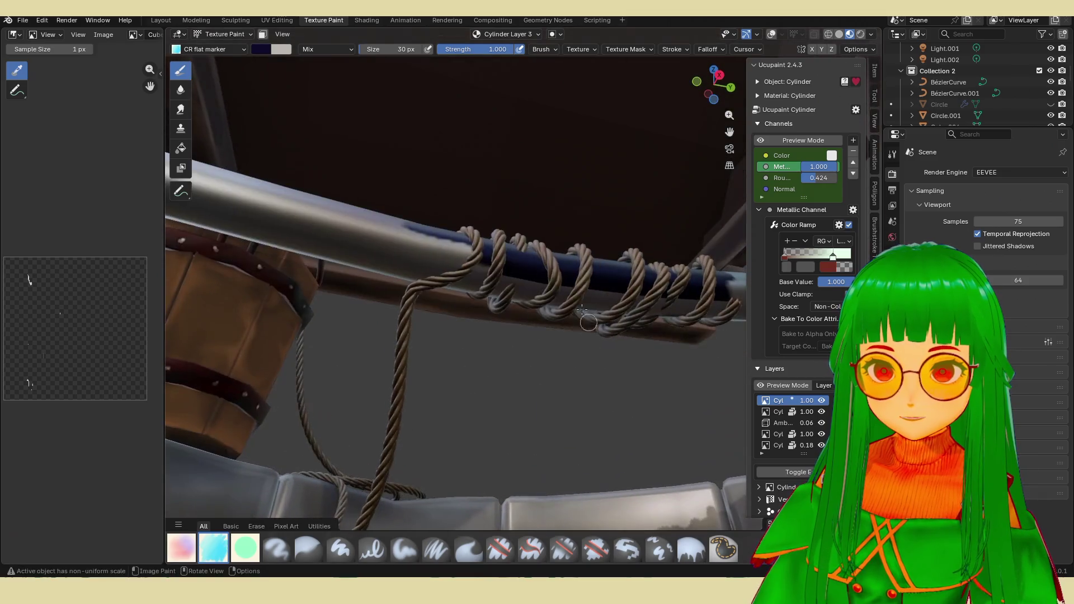
Touch up the shading under the coils and erase excess dark paint around them.
left_click_drag(487, 285, 596, 290)
mouse_move(594, 290)
middle_mouse_down()
mouse_move(503, 379)
mouse_move(420, 403)
middle_mouse_up()
left_click_drag(428, 405, 478, 420)
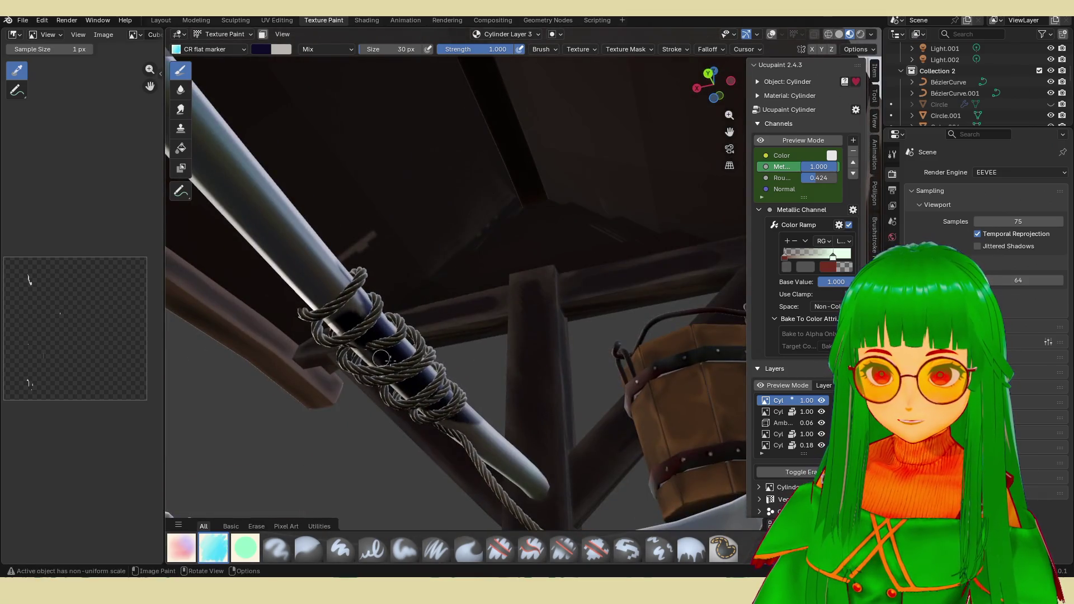
middle_click_drag(470, 416, 295, 432)
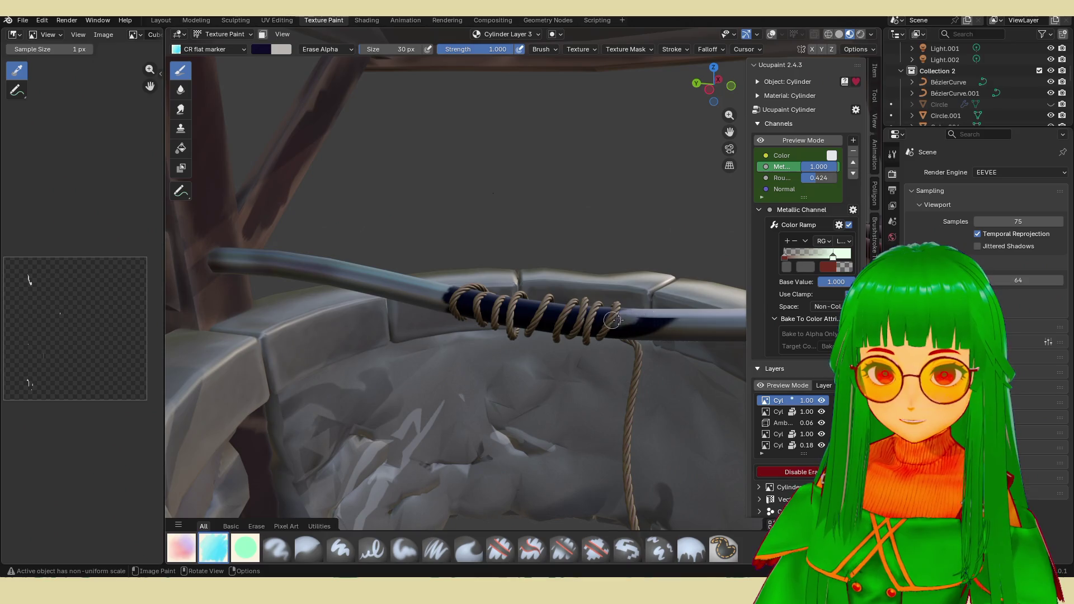
left_click_drag(604, 319, 633, 334)
middle_click_drag(634, 334, 545, 252)
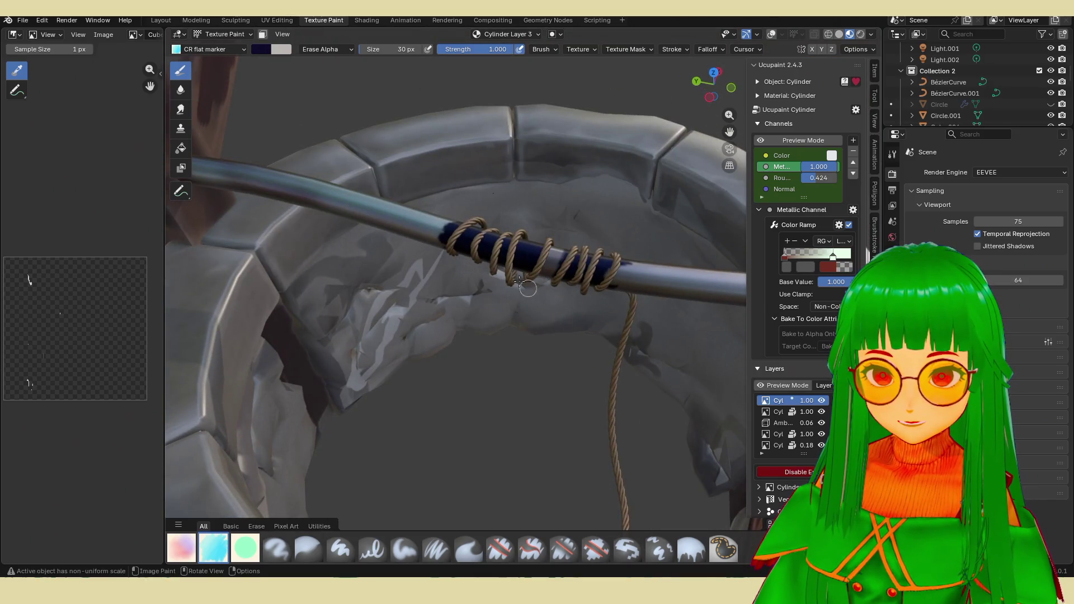
left_click_drag(545, 256, 507, 290)
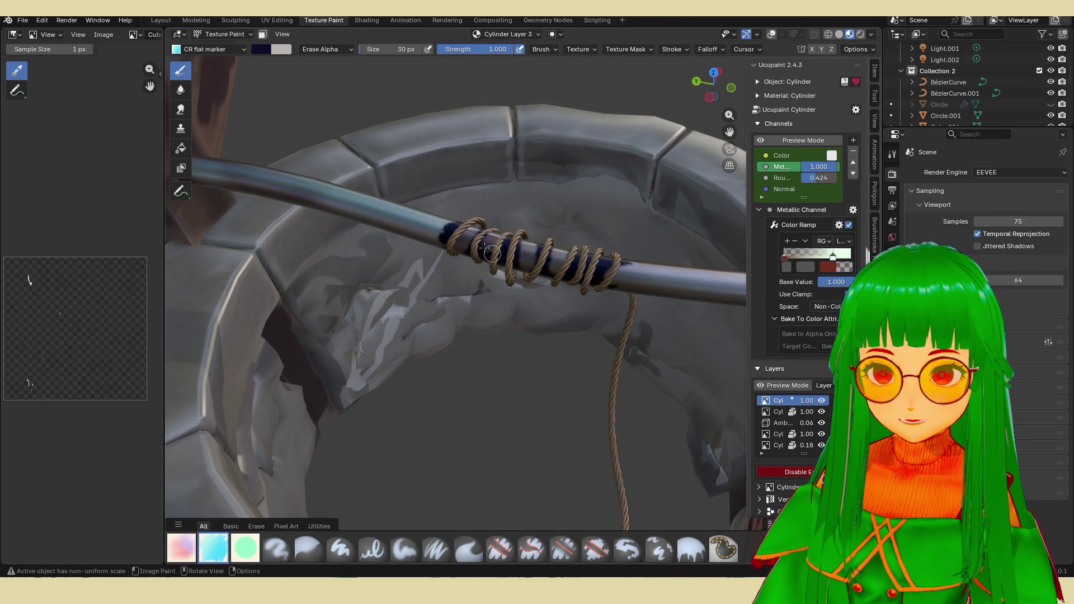
Orbit and zoom out to inspect the axle shading beside the bucket and over the well.
middle_click_drag(485, 252, 470, 330)
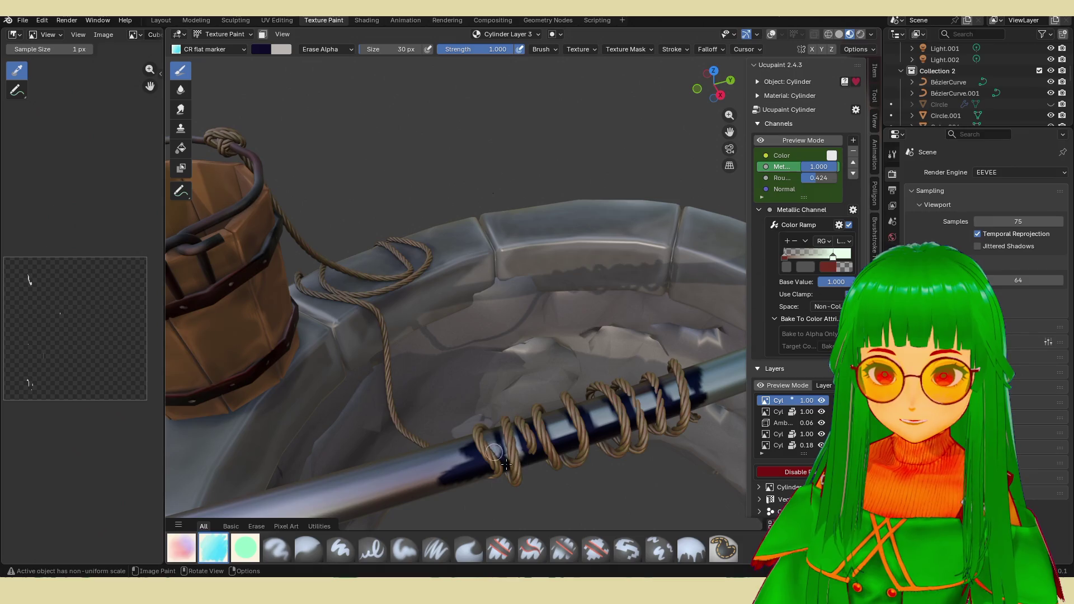
middle_click_drag(528, 453, 503, 378)
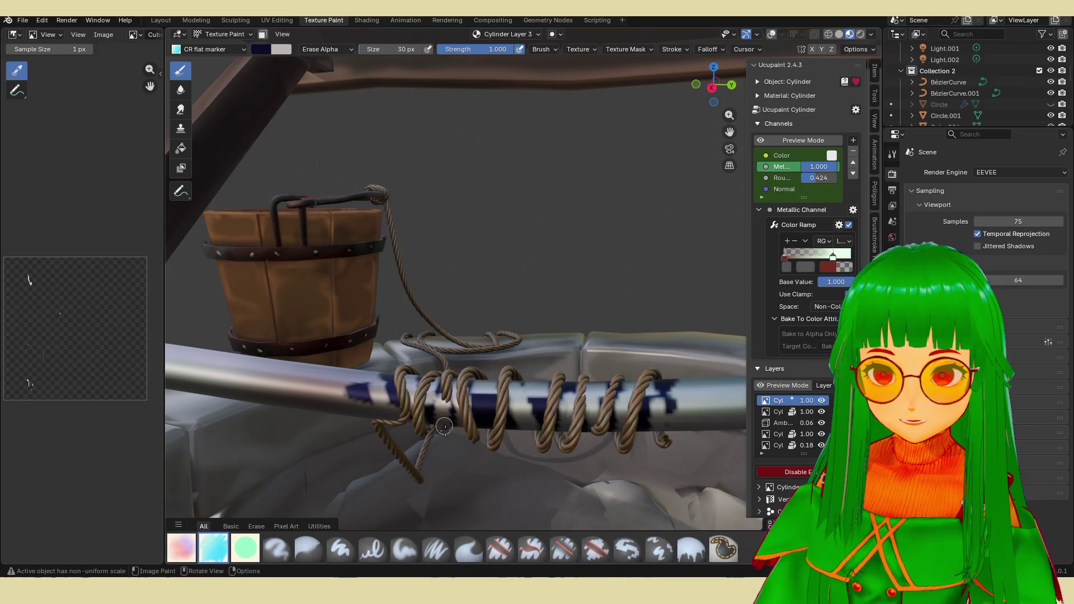
middle_click_drag(403, 414, 539, 162)
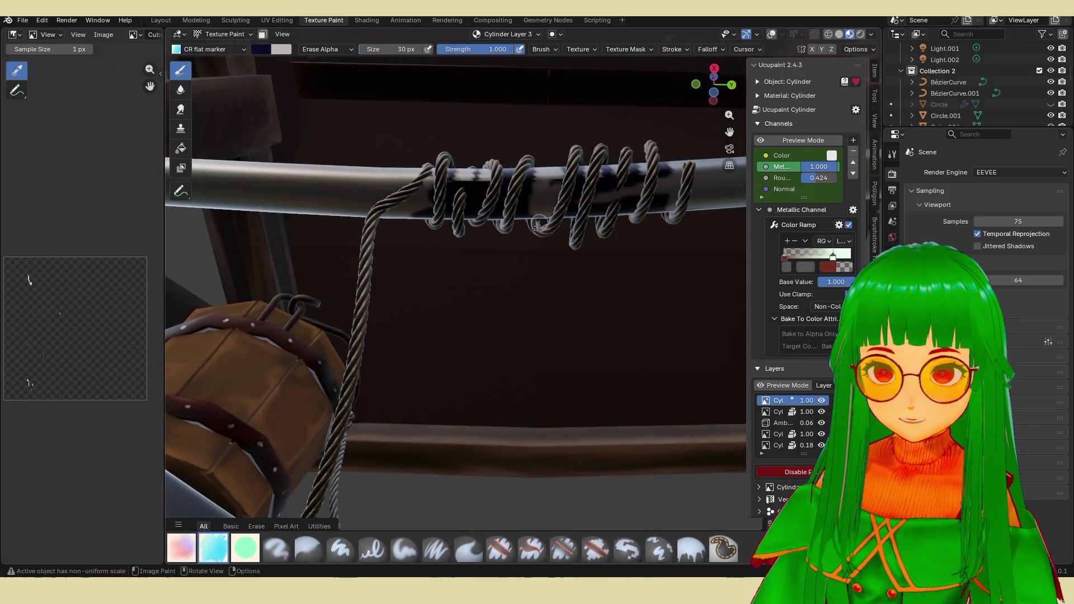
middle_click_drag(525, 228, 417, 371)
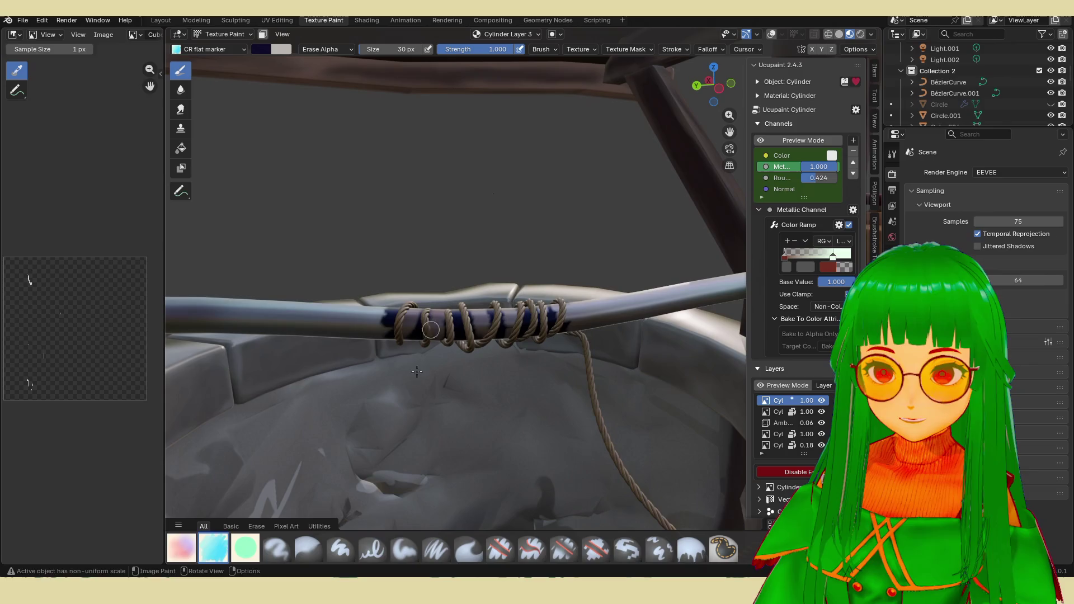
Soften the dark axle shading with the Blur brush.
left_click(309, 550)
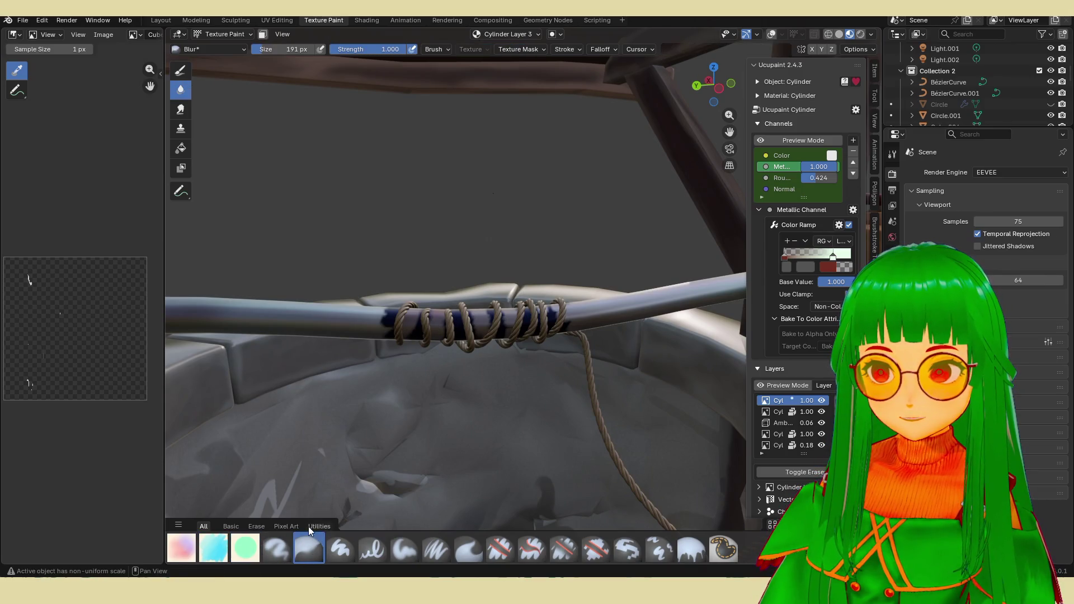
middle_click_drag(420, 335, 453, 275)
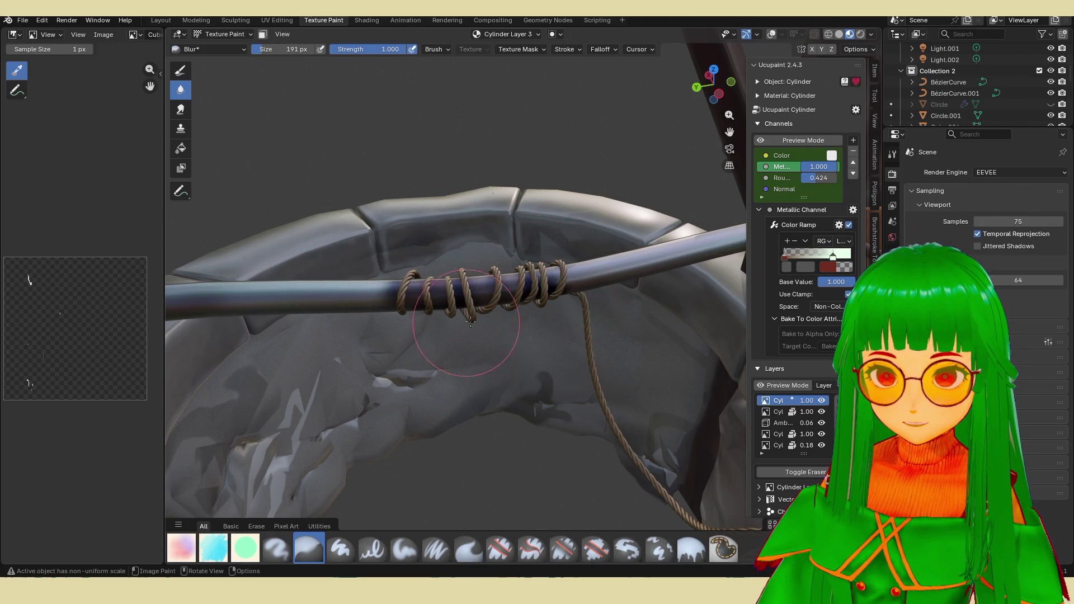
middle_click_drag(472, 322, 642, 451)
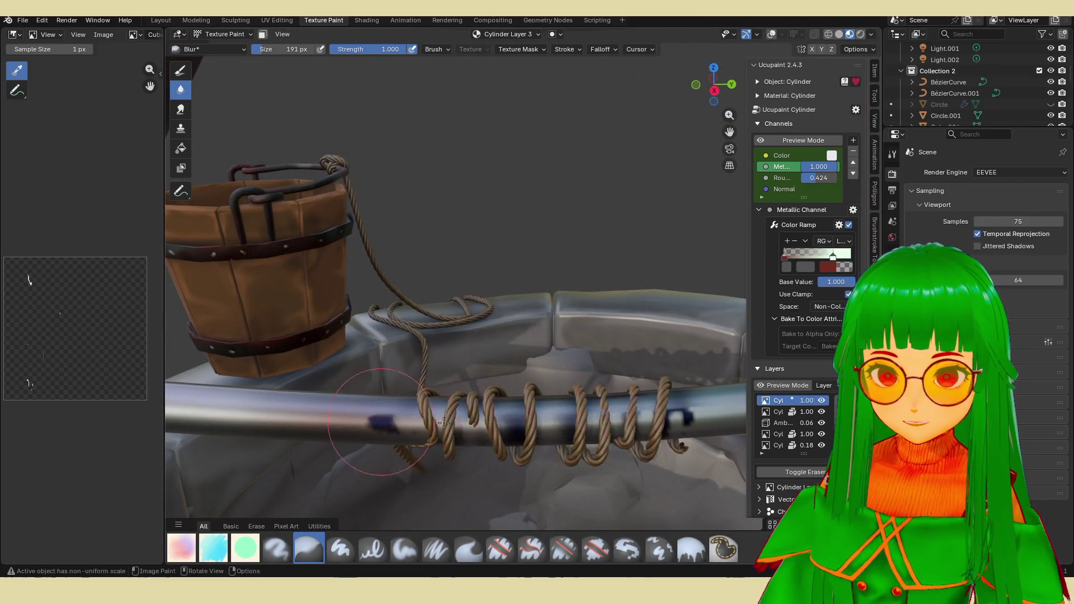
mouse_move(443, 421)
middle_mouse_down()
mouse_move(475, 415)
mouse_move(457, 258)
middle_mouse_up()
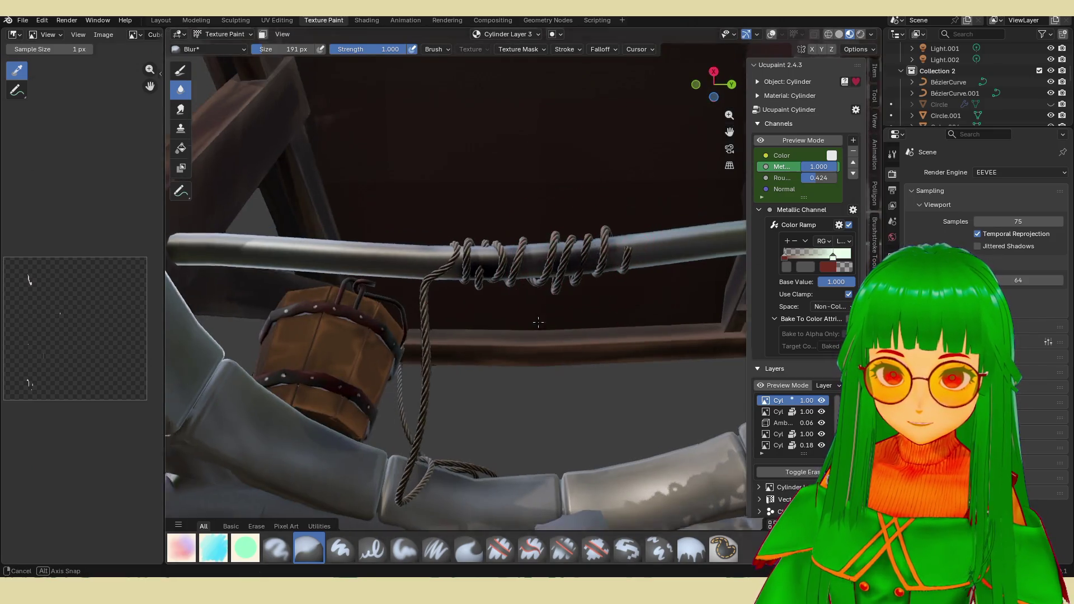
mouse_move(601, 245)
middle_mouse_down()
mouse_move(507, 317)
mouse_move(508, 293)
middle_mouse_up()
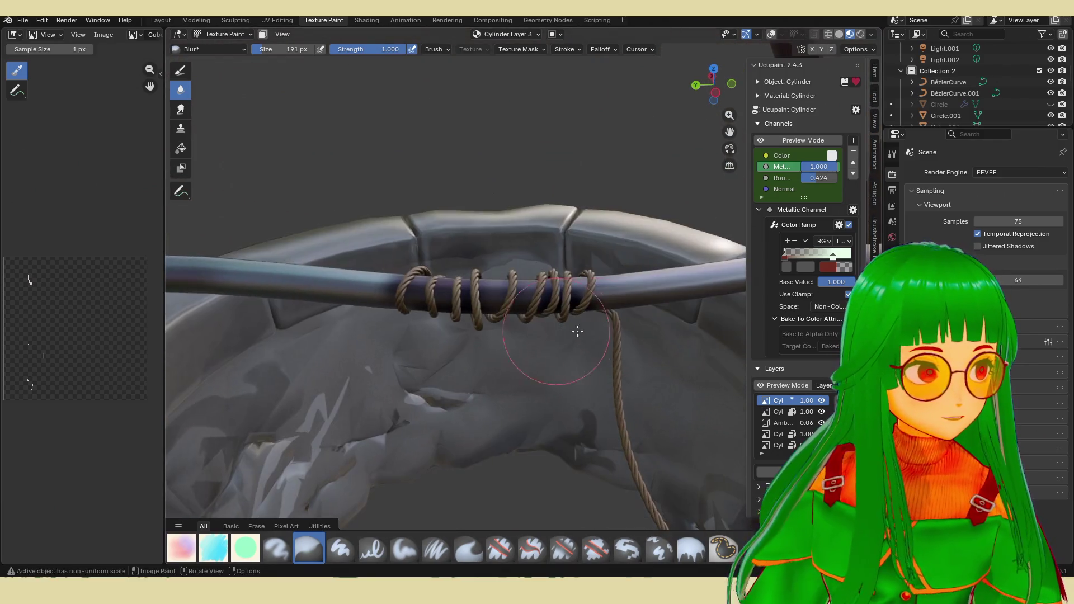
Lower the crossbar shadow layer's opacity to 0.81 and switch painting to the stone well rim.
left_click_drag(813, 400, 798, 400)
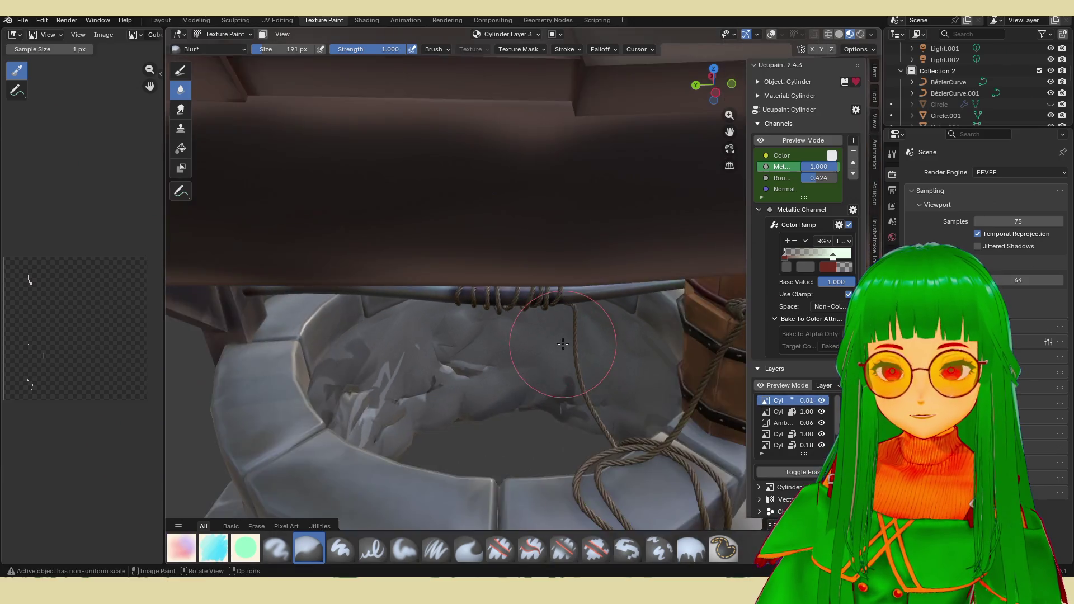
scroll(504, 319, "down", 5)
mouse_move(520, 336)
middle_mouse_down()
mouse_move(571, 321)
mouse_move(509, 371)
mouse_move(558, 396)
middle_mouse_up()
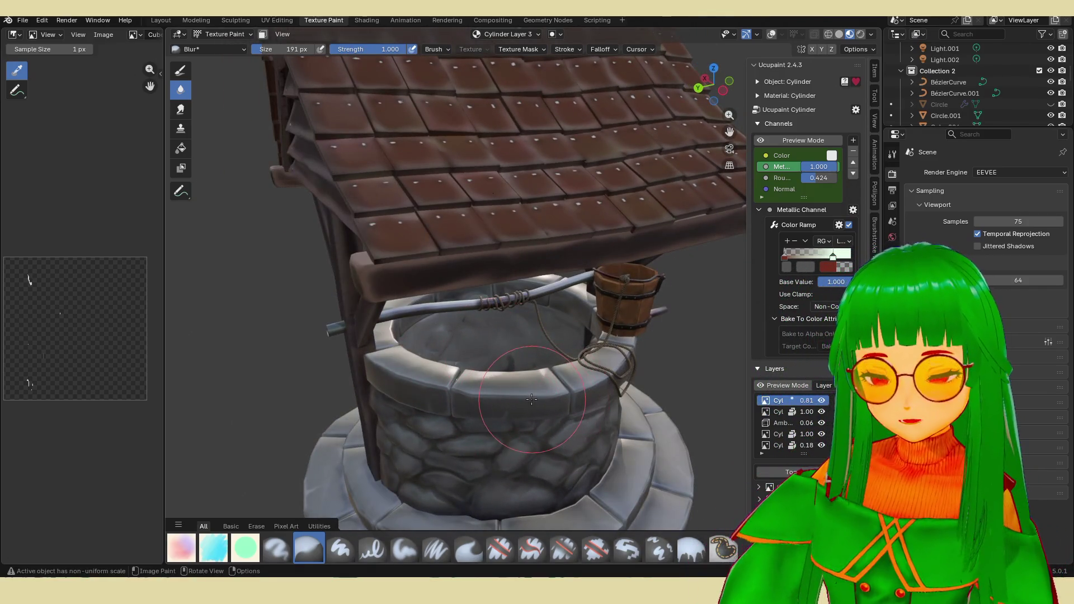
key("alt+q")
mouse_move(537, 403)
middle_mouse_down()
mouse_move(499, 326)
mouse_move(436, 379)
middle_mouse_up()
Switch to the plain Draw brush with a smaller size for the stone rim.
left_click(188, 74)
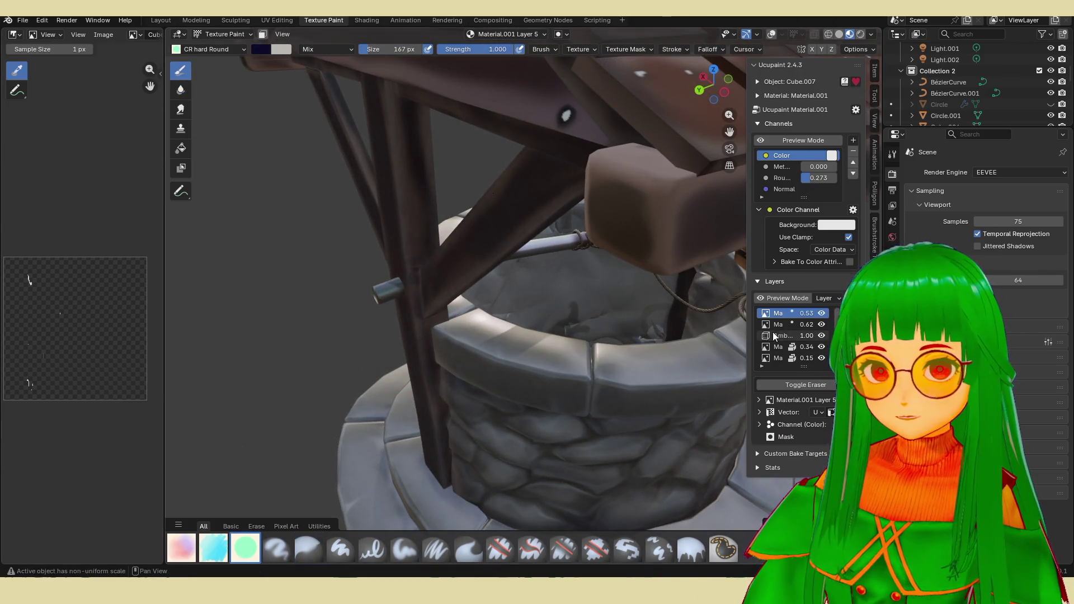
mouse_move(504, 294)
middle_mouse_down()
mouse_move(378, 251)
mouse_move(277, 285)
middle_mouse_up()
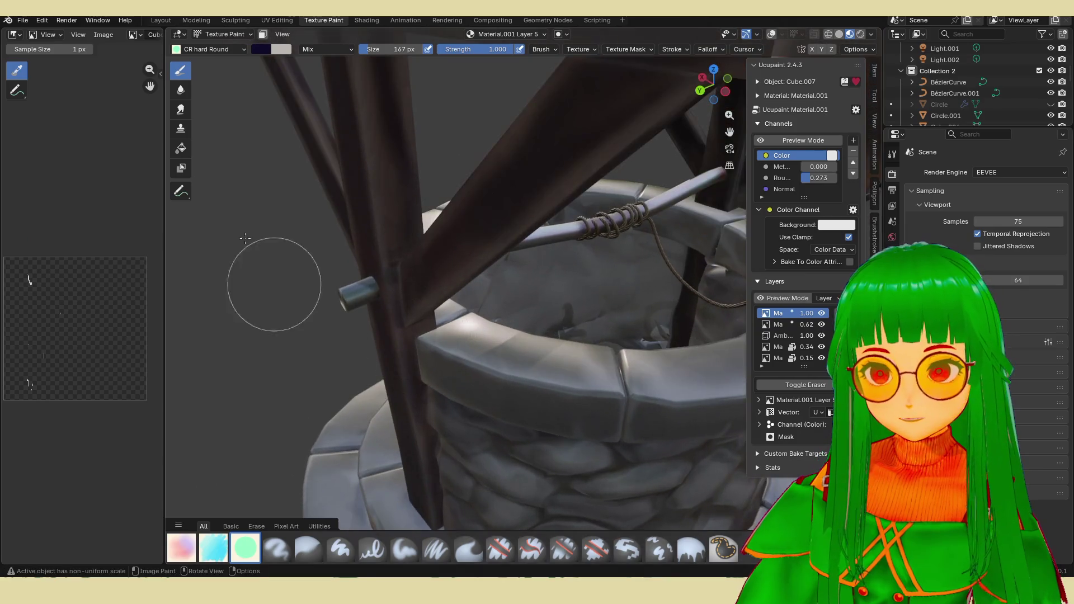
left_click_drag(377, 47, 352, 47)
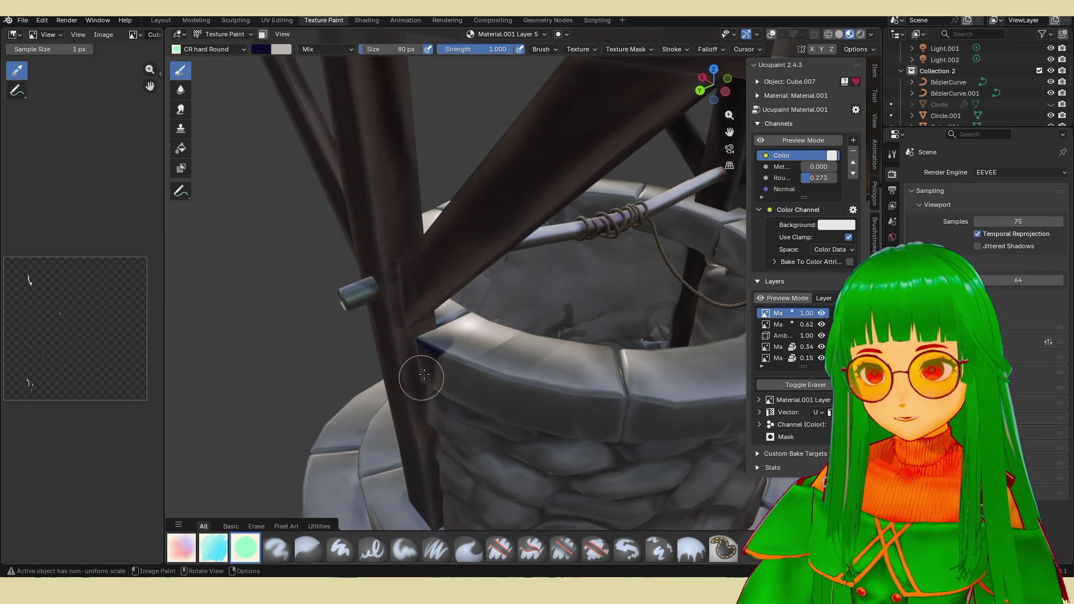
Paint dark blue contact shadows on the rim where the wooden posts meet the stones.
mouse_move(422, 375)
middle_mouse_down()
mouse_move(627, 278)
mouse_move(588, 285)
middle_mouse_up()
mouse_move(616, 361)
middle_mouse_down()
mouse_move(534, 347)
mouse_move(483, 296)
mouse_move(504, 353)
middle_mouse_up()
mouse_move(378, 444)
middle_mouse_down()
mouse_move(393, 304)
mouse_move(470, 353)
mouse_move(554, 352)
middle_mouse_up()
mouse_move(554, 352)
middle_mouse_down()
mouse_move(510, 453)
mouse_move(524, 435)
middle_mouse_up()
scroll(558, 435, "down", 3)
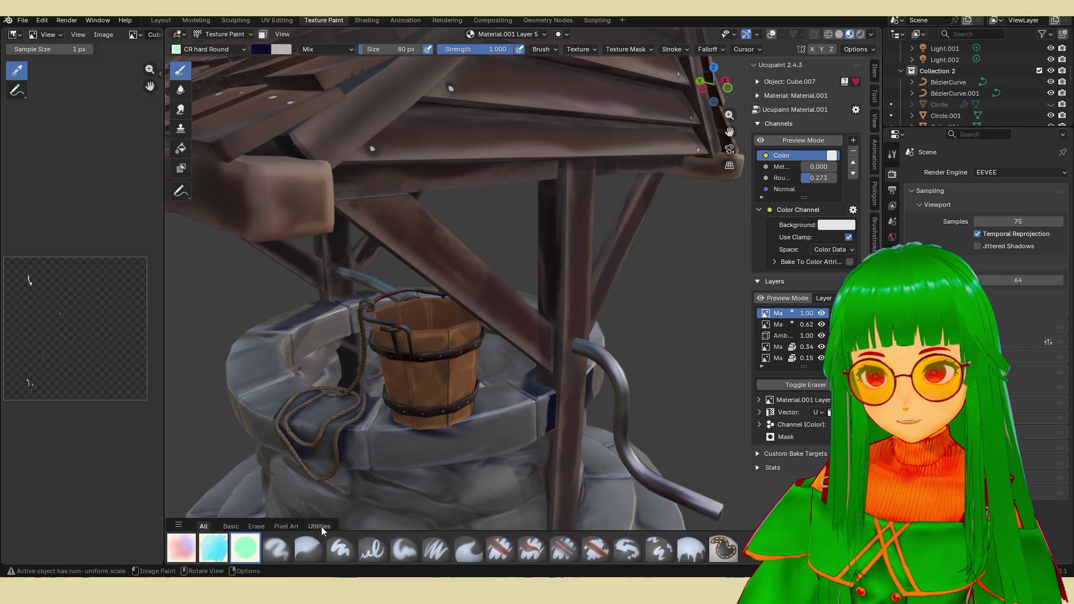
Smear the dark shadow strokes around the posts into the surrounding rim stone at strength 0.506.
left_click(471, 551)
middle_click_drag(503, 377, 477, 416)
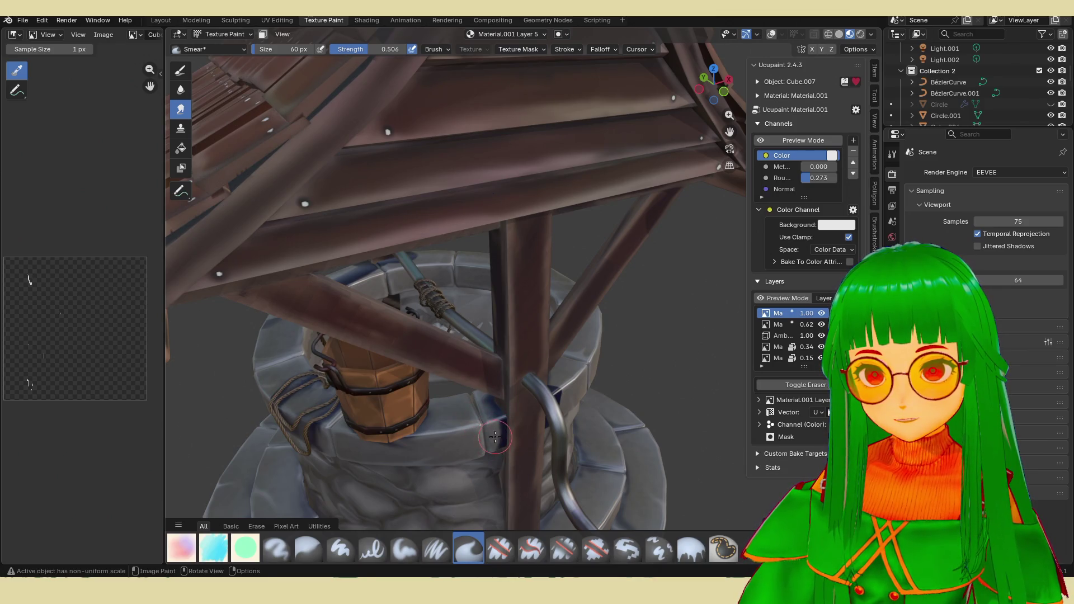
mouse_move(499, 452)
middle_mouse_down()
mouse_move(531, 316)
mouse_move(477, 384)
middle_mouse_up()
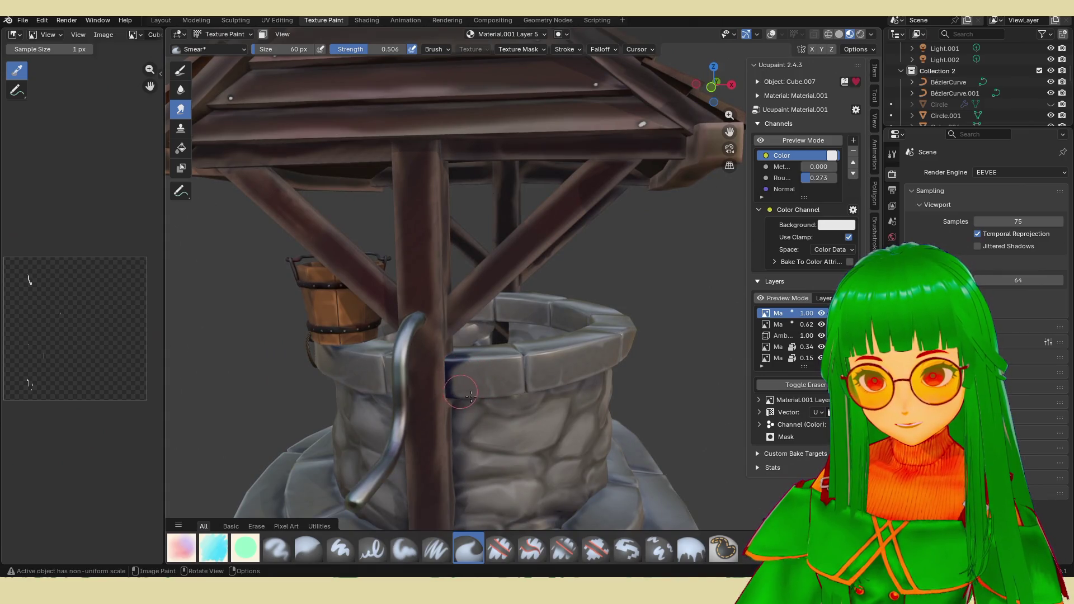
mouse_move(471, 394)
middle_mouse_down()
mouse_move(478, 325)
mouse_move(457, 409)
middle_mouse_up()
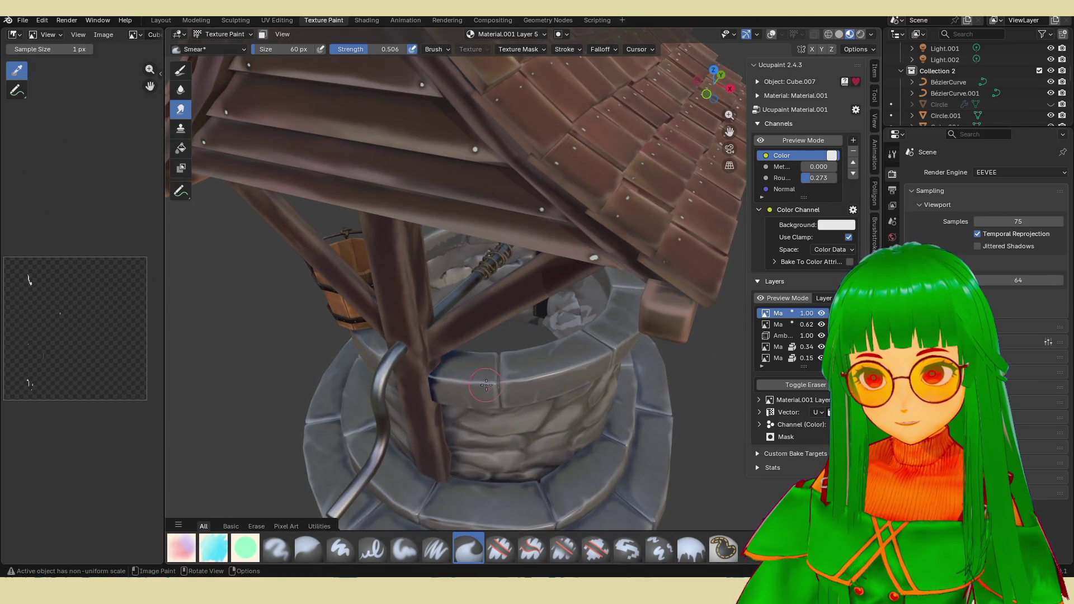
mouse_move(487, 384)
middle_mouse_down()
mouse_move(471, 336)
mouse_move(496, 275)
mouse_move(503, 319)
mouse_move(422, 312)
middle_mouse_up()
scroll(486, 352, "up", 4)
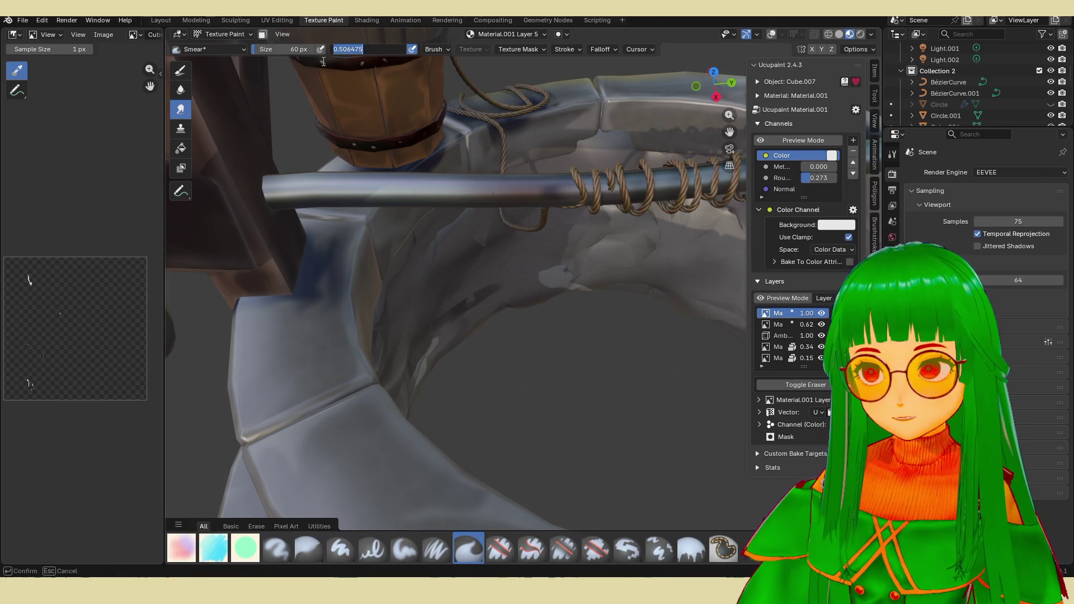
Confirm the smear strength and blend the dark blue shadow on the rim with a larger brush.
key("Return")
key("f")
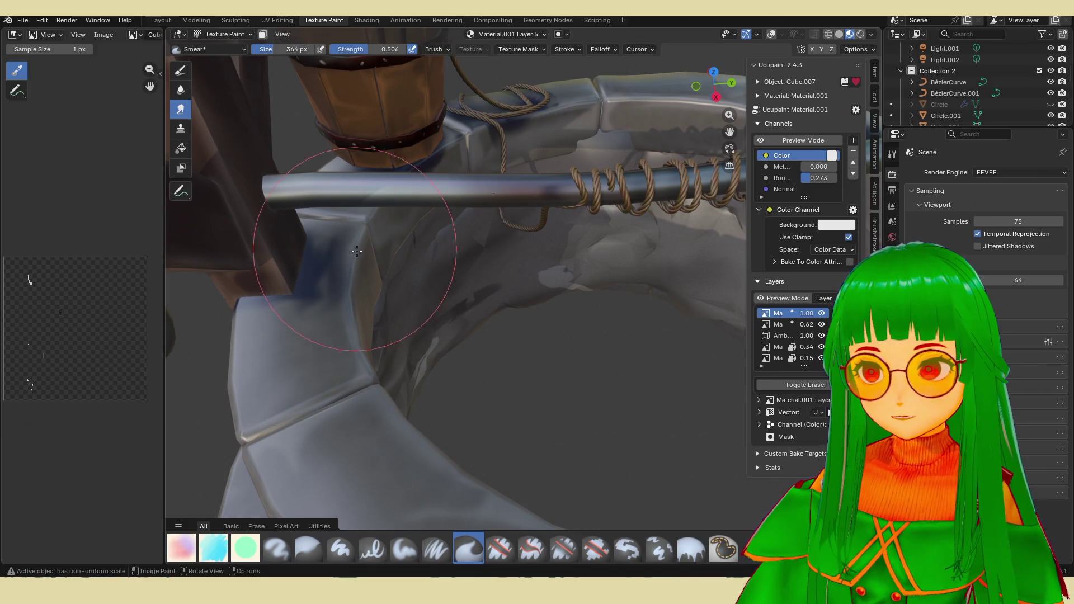
mouse_move(405, 112)
middle_mouse_down()
mouse_move(554, 312)
mouse_move(397, 451)
middle_mouse_up()
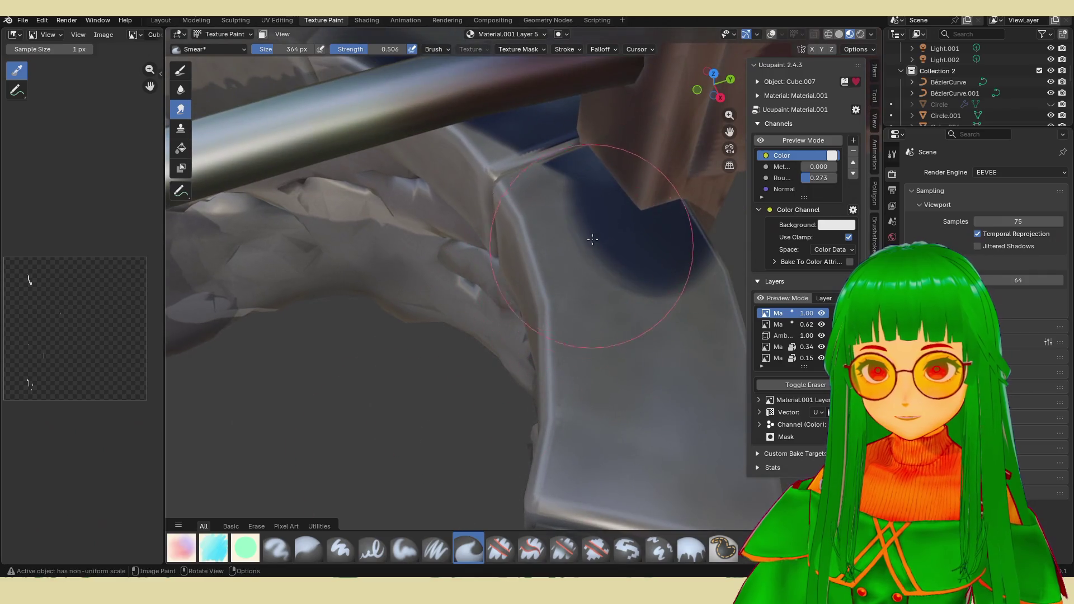
left_click_drag(637, 252, 551, 171)
mouse_move(550, 170)
middle_mouse_down()
mouse_move(518, 346)
mouse_move(485, 430)
middle_mouse_up()
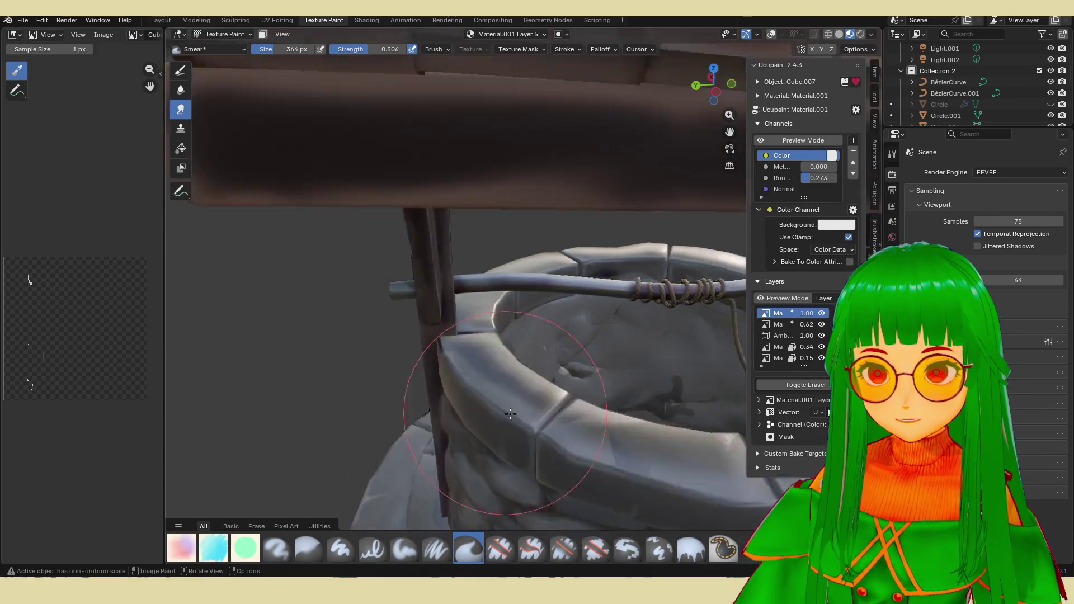
mouse_move(558, 464)
middle_mouse_down()
mouse_move(587, 420)
mouse_move(605, 417)
mouse_move(554, 402)
mouse_move(585, 350)
middle_mouse_up()
scroll(556, 387, "up", 4)
scroll(557, 409, "down", 3)
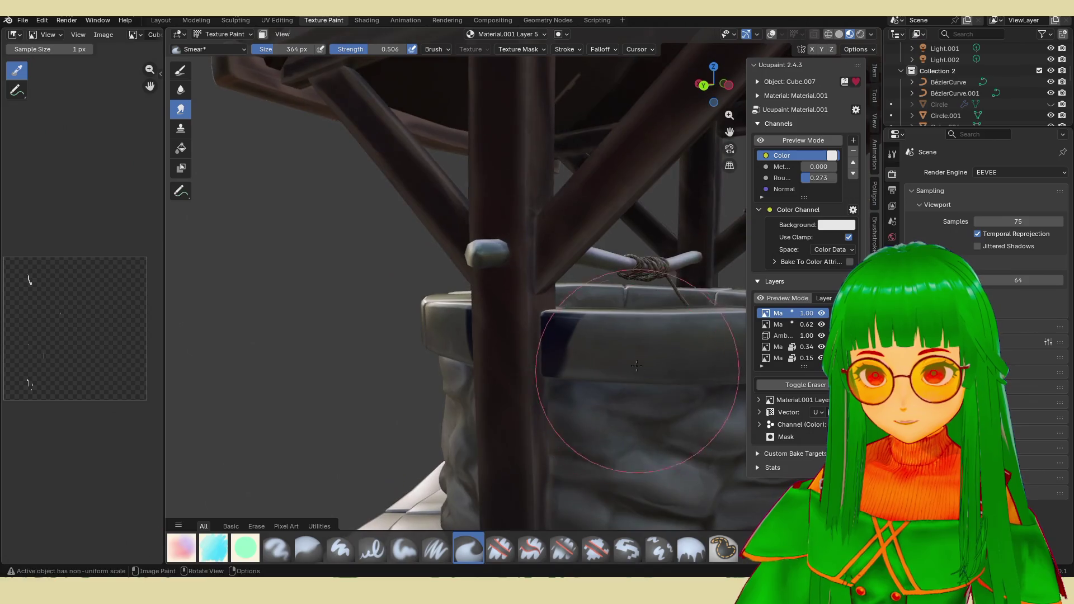
Lower smear strength to 0.233, set a 95px brush and soften the rim stone shading.
key("shift+f")
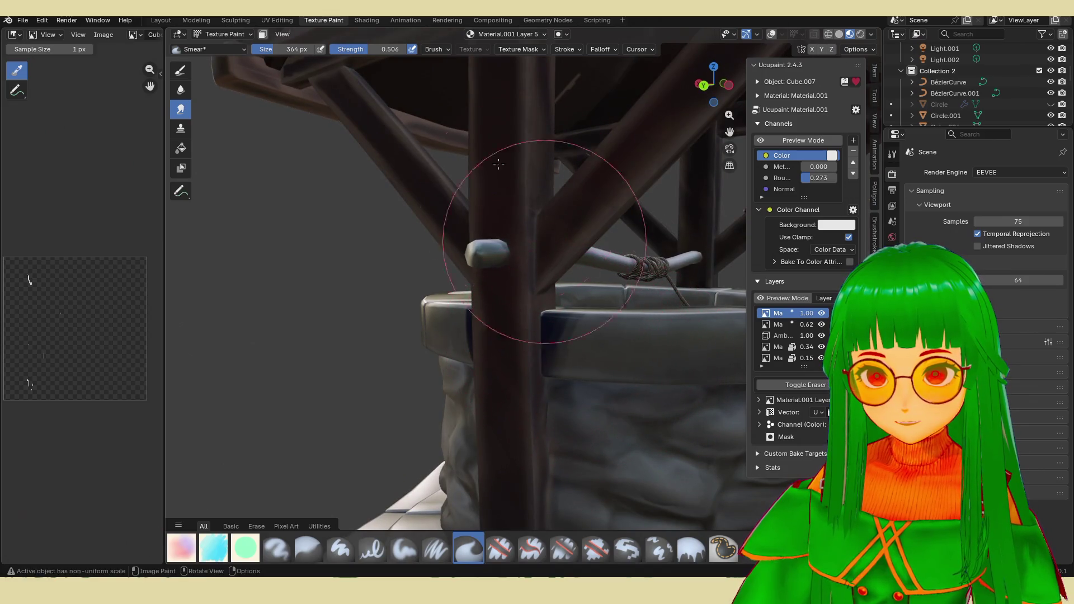
left_click(503, 319)
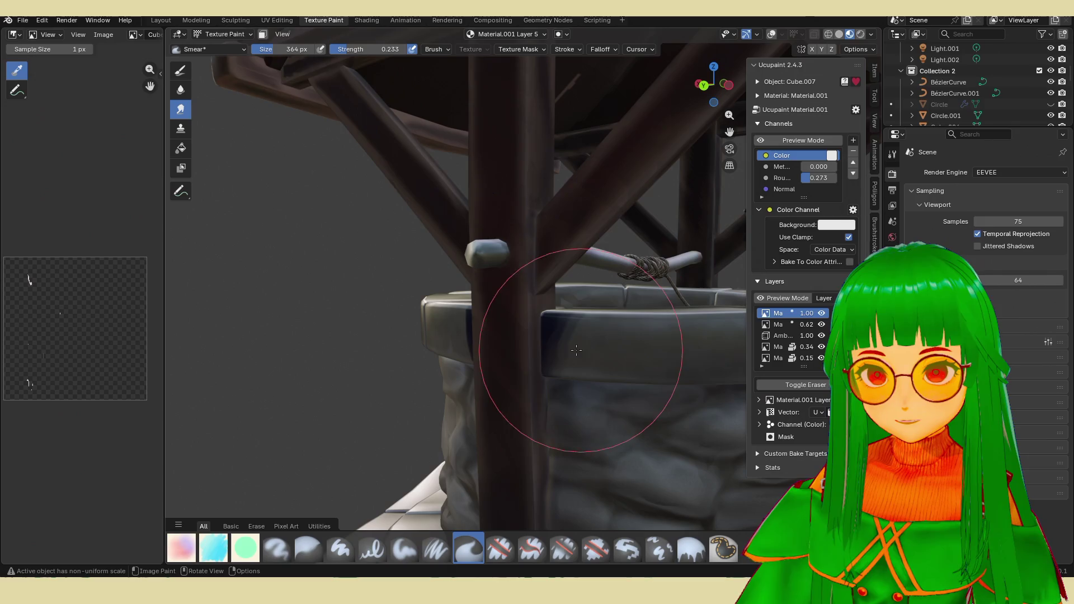
key("f")
left_click(627, 375)
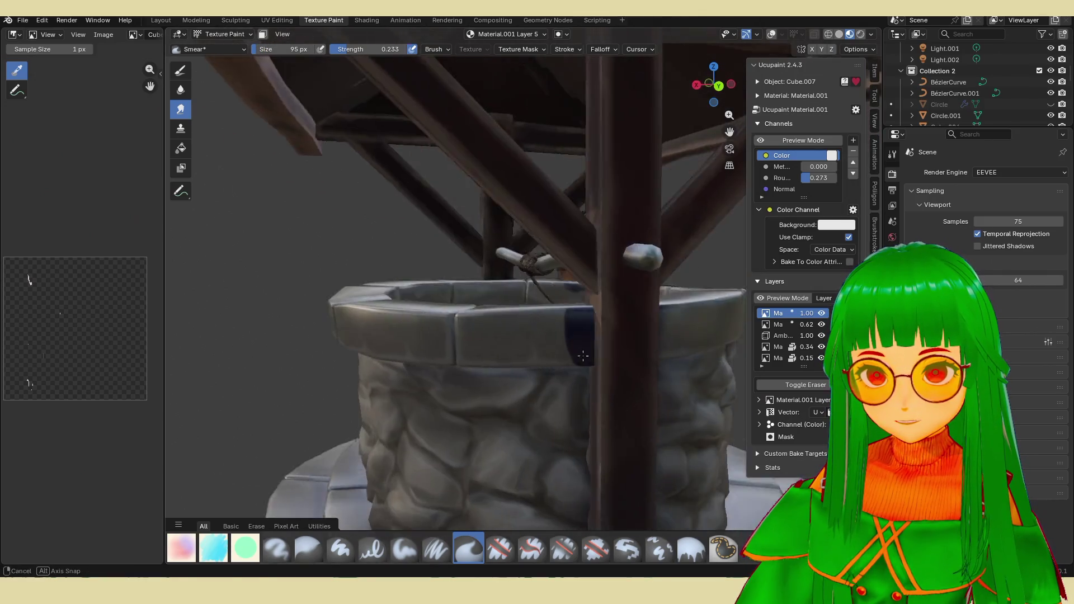
middle_click_drag(550, 335, 617, 318)
mouse_move(508, 292)
middle_mouse_down()
mouse_move(570, 252)
mouse_move(470, 336)
middle_mouse_up()
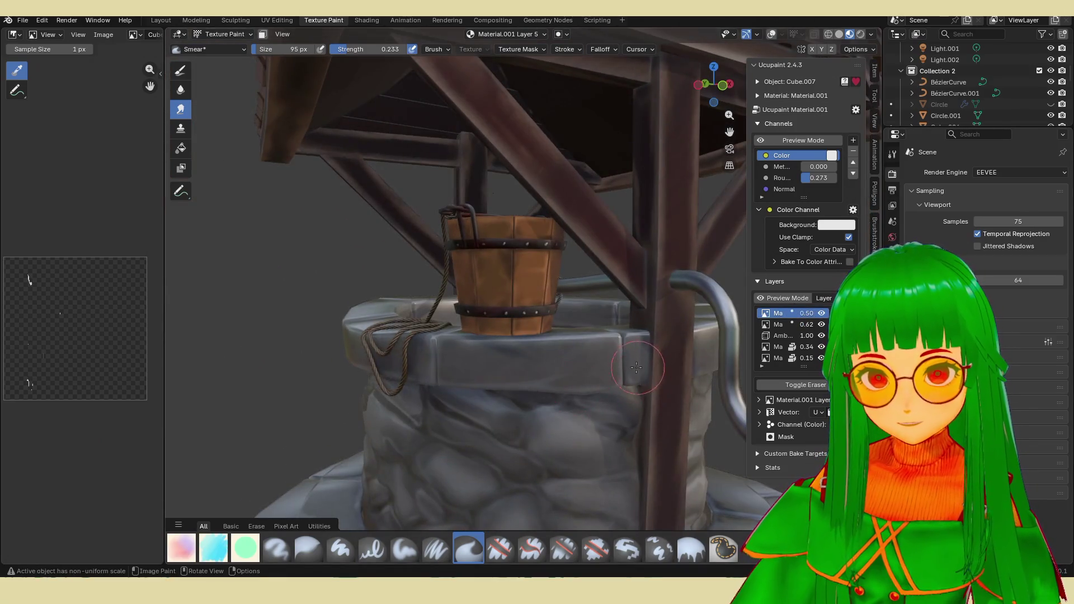
middle_click_drag(604, 366, 514, 367)
mouse_move(290, 334)
middle_mouse_down()
mouse_move(571, 344)
mouse_move(487, 334)
mouse_move(520, 345)
mouse_move(543, 329)
mouse_move(571, 336)
mouse_move(588, 319)
middle_mouse_up()
scroll(487, 334, "down", 3)
scroll(521, 344, "down", 2)
scroll(580, 353, "up", 2)
scroll(544, 330, "up", 2)
scroll(543, 330, "down", 3)
scroll(571, 335, "up", 2)
scroll(587, 319, "up", 2)
scroll(587, 319, "up", 3)
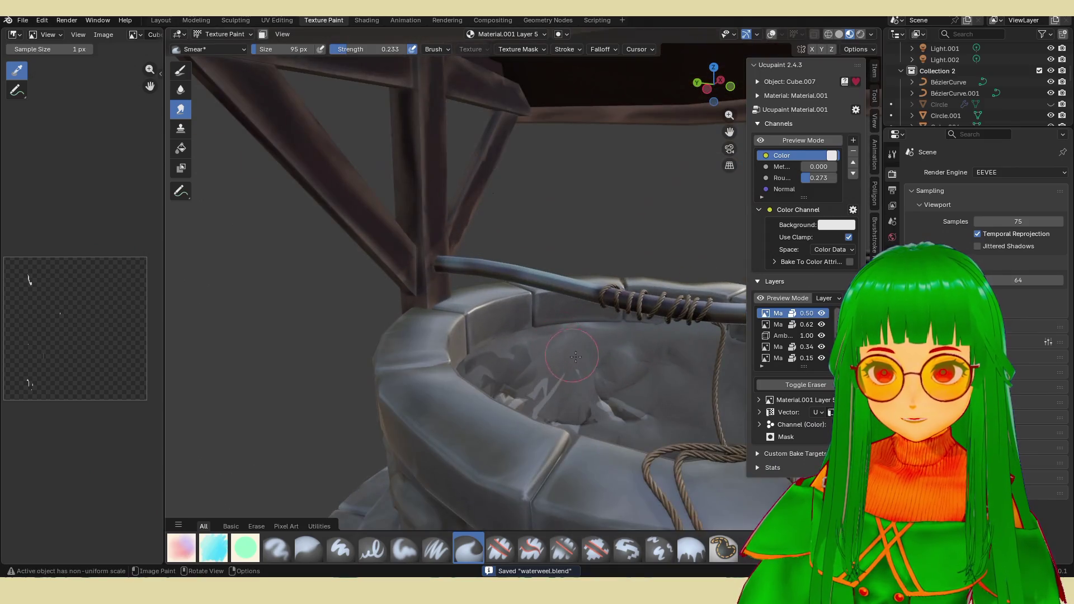
Select Plane.008 inside the well as the next paint target.
left_click(596, 372)
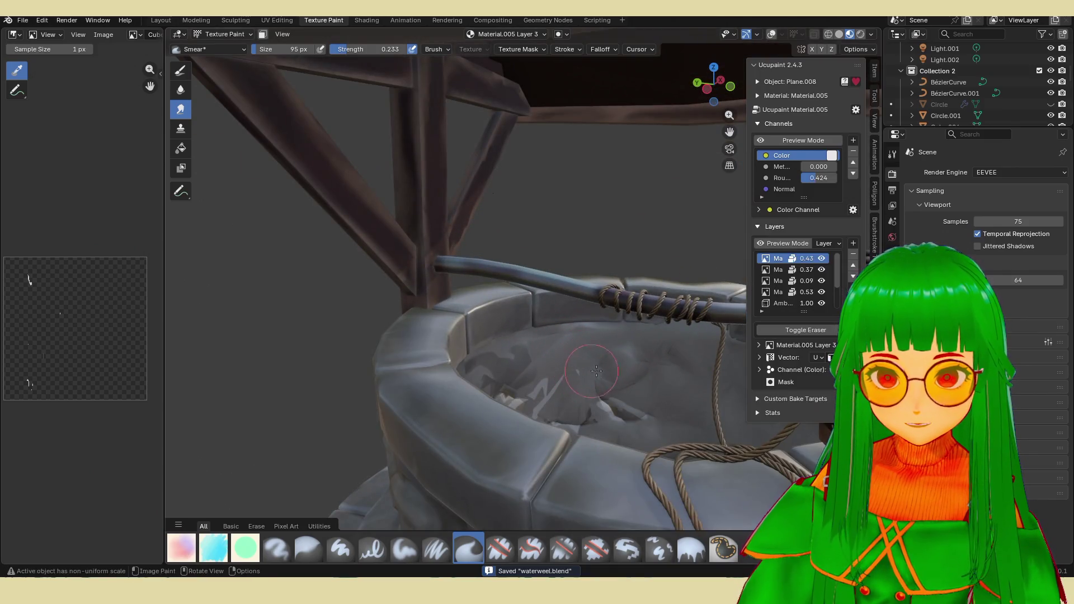
Add a new Ucupaint image layer and pick the CR flat marker brush.
left_click(852, 244)
left_click(592, 260)
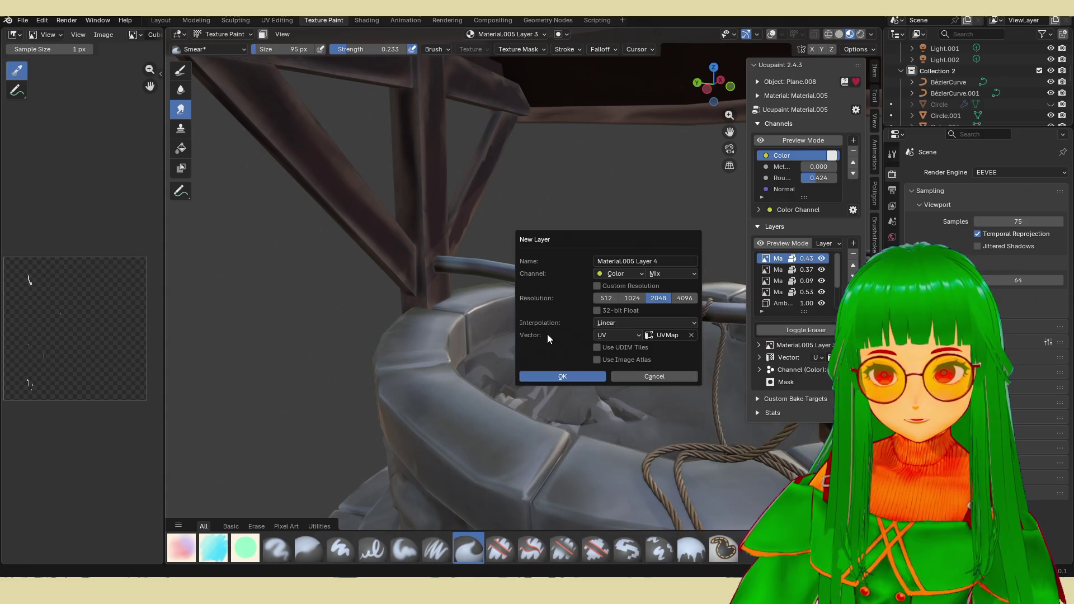
left_click(562, 377)
left_click(212, 550)
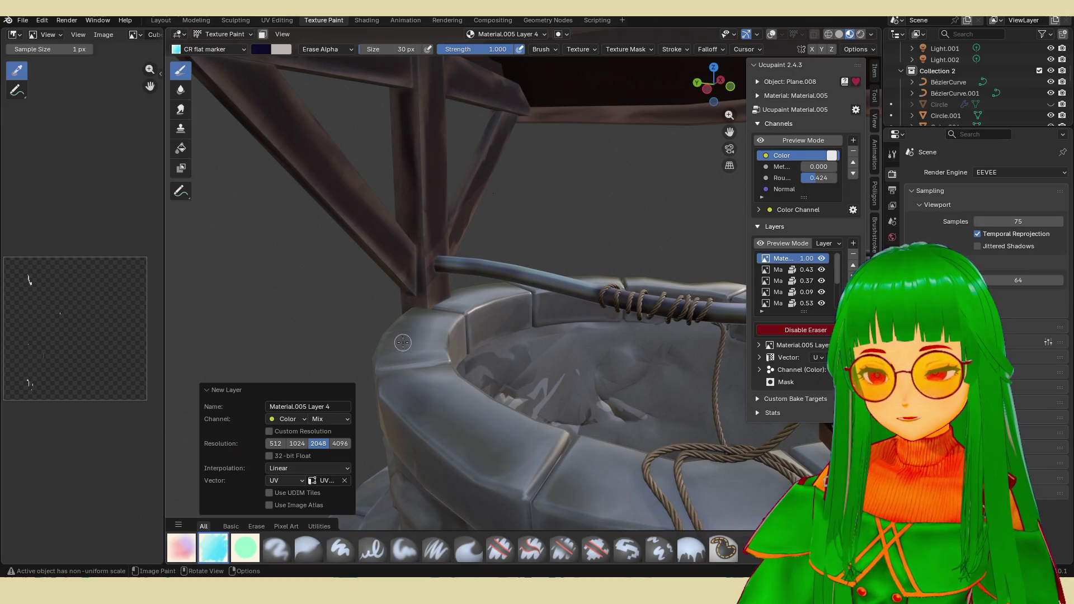
Sample a colour from the well, darken it to near black and paint a first stroke inside.
left_click(259, 48)
left_click(351, 229)
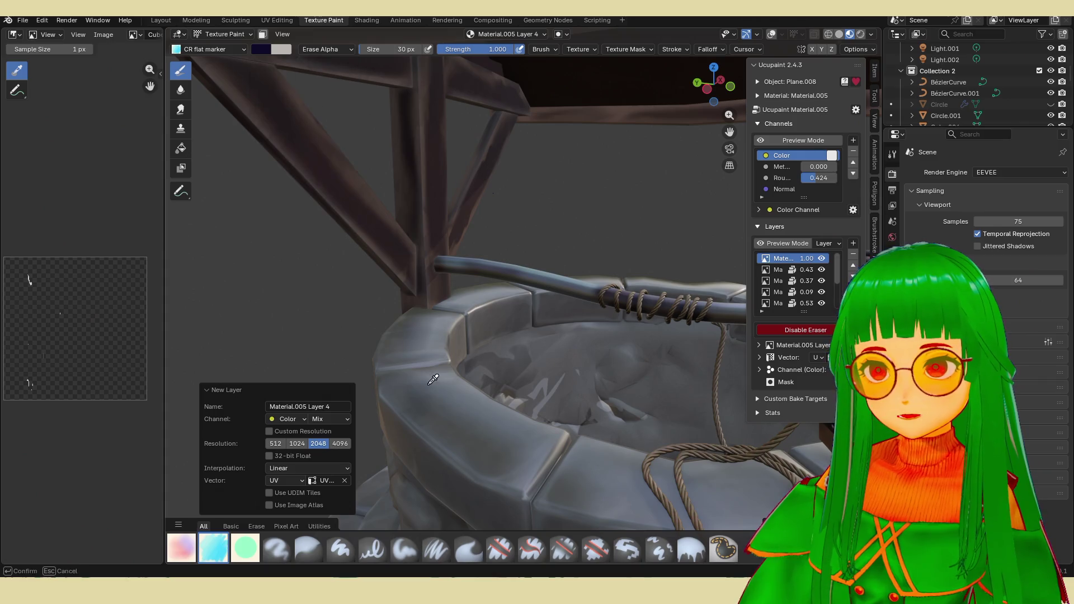
left_click(559, 363)
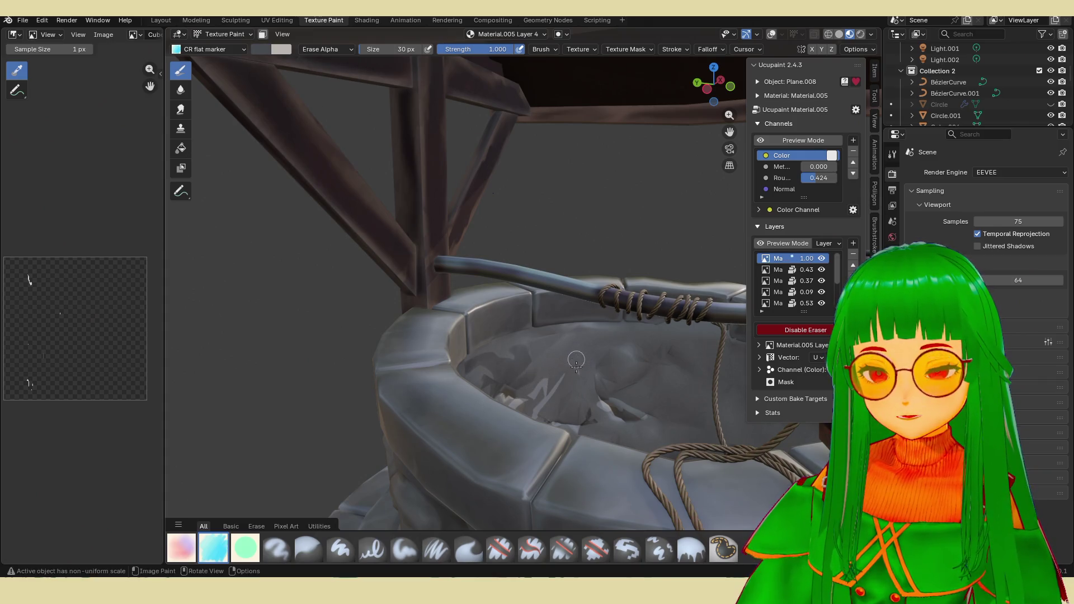
key("e")
left_click_drag(537, 369, 591, 363)
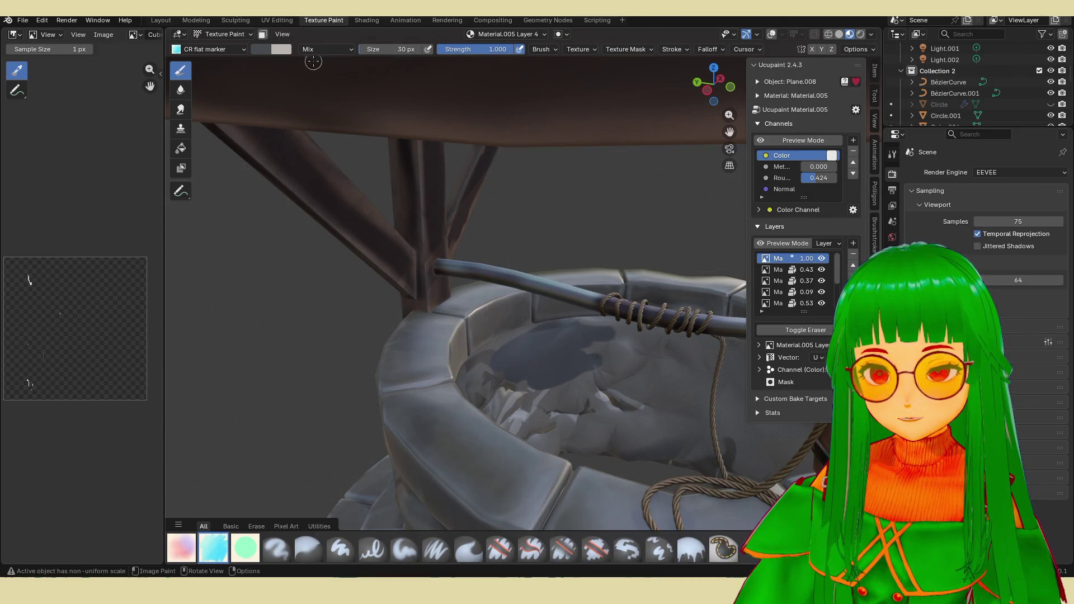
left_click(262, 47)
left_click_drag(354, 122, 354, 144)
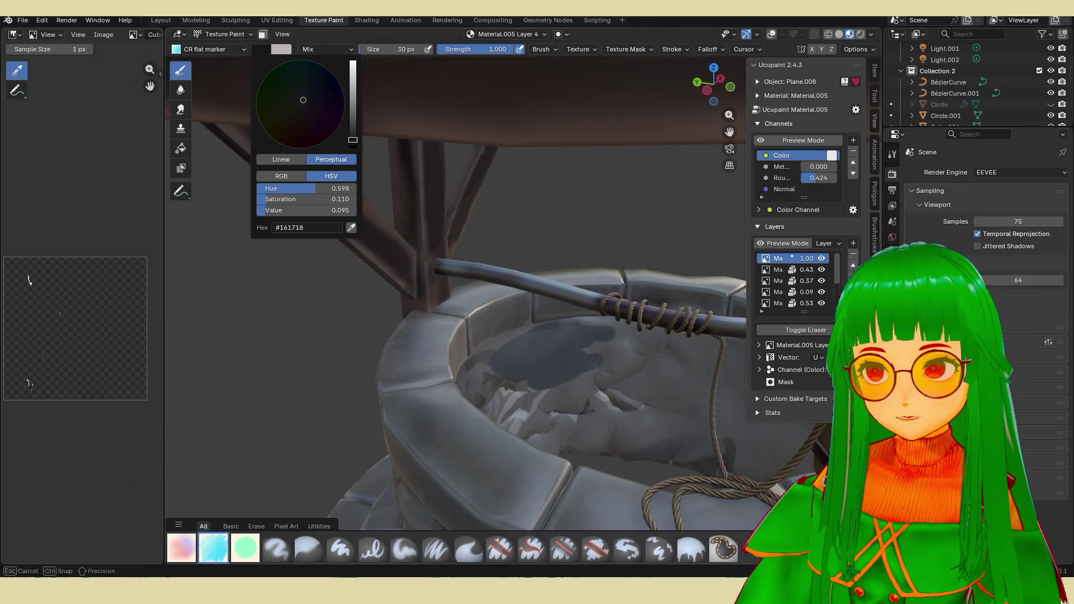
scroll(581, 361, "up", 3)
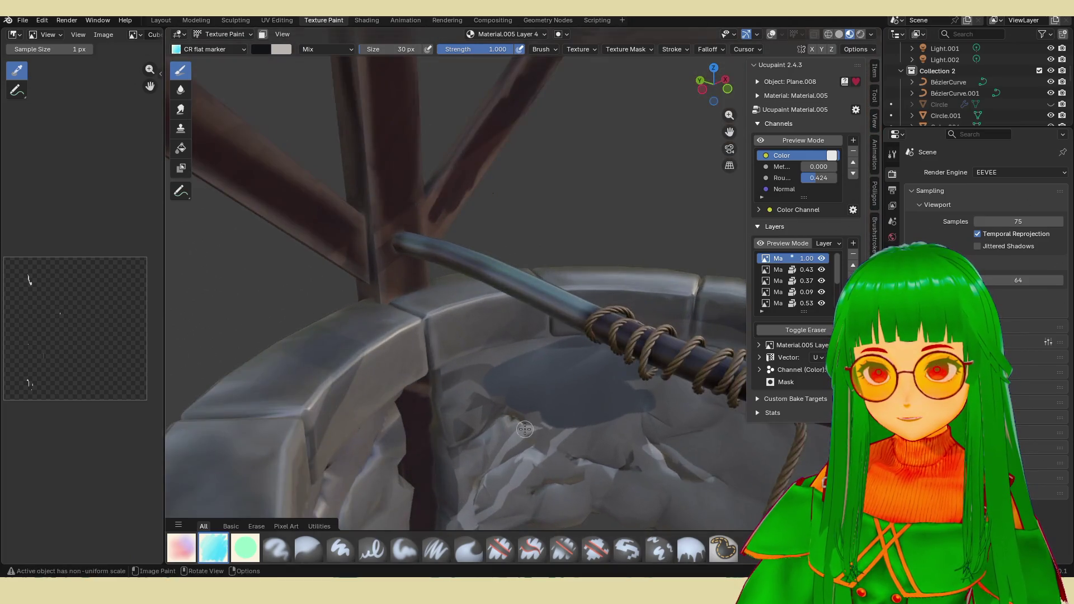
scroll(537, 377, "up", 3)
scroll(503, 395, "up", 3)
With a 360px brush, paint black shadow over the rocks and walls of the well interior.
middle_click_drag(484, 403, 437, 451)
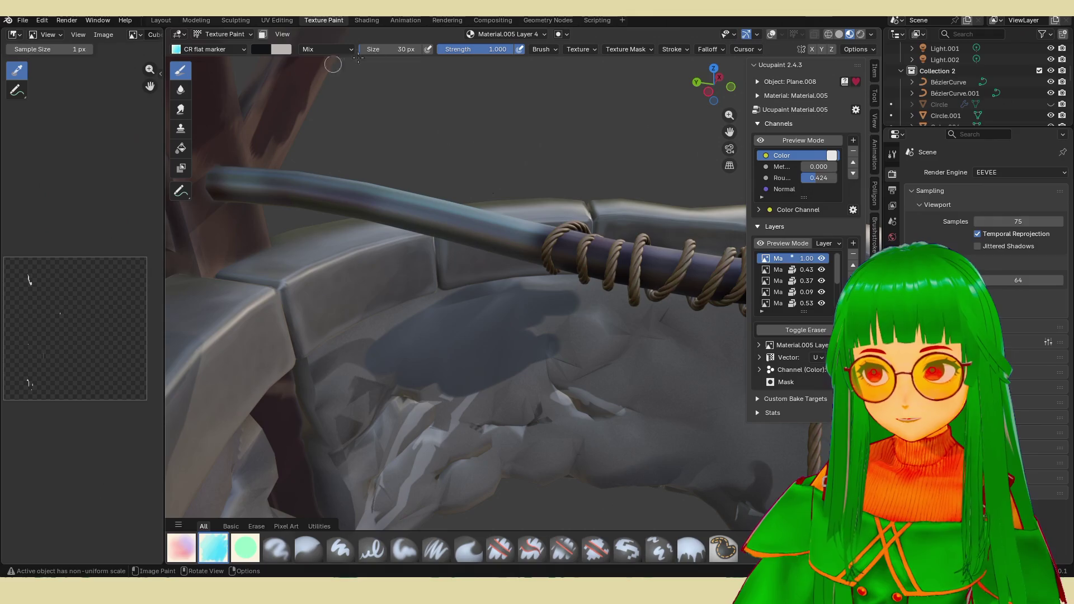
key("f")
left_click(395, 126)
mouse_move(453, 395)
left_mouse_down()
mouse_move(470, 420)
mouse_move(587, 403)
left_mouse_up()
middle_click_drag(510, 433, 537, 387)
mouse_move(554, 352)
left_mouse_down()
mouse_move(621, 360)
mouse_move(521, 369)
left_mouse_up()
mouse_move(521, 369)
middle_mouse_down()
mouse_move(636, 391)
mouse_move(520, 335)
middle_mouse_up()
mouse_move(520, 336)
left_mouse_down()
mouse_move(588, 277)
mouse_move(521, 294)
left_mouse_up()
mouse_move(520, 295)
middle_mouse_down()
mouse_move(475, 329)
mouse_move(529, 279)
middle_mouse_up()
scroll(520, 286, "up", 3)
Paint dark shadow deeper down the well shaft, undoing one stray stroke.
mouse_move(529, 279)
left_mouse_down()
mouse_move(420, 286)
mouse_move(386, 336)
left_mouse_up()
middle_click_drag(386, 335, 482, 334)
mouse_move(482, 334)
left_mouse_down()
mouse_move(588, 278)
mouse_move(654, 302)
mouse_move(402, 294)
left_mouse_up()
mouse_move(403, 293)
middle_mouse_down()
mouse_move(648, 343)
mouse_move(638, 361)
mouse_move(437, 353)
mouse_move(458, 392)
mouse_move(361, 235)
middle_mouse_up()
left_click_drag(361, 234, 336, 344)
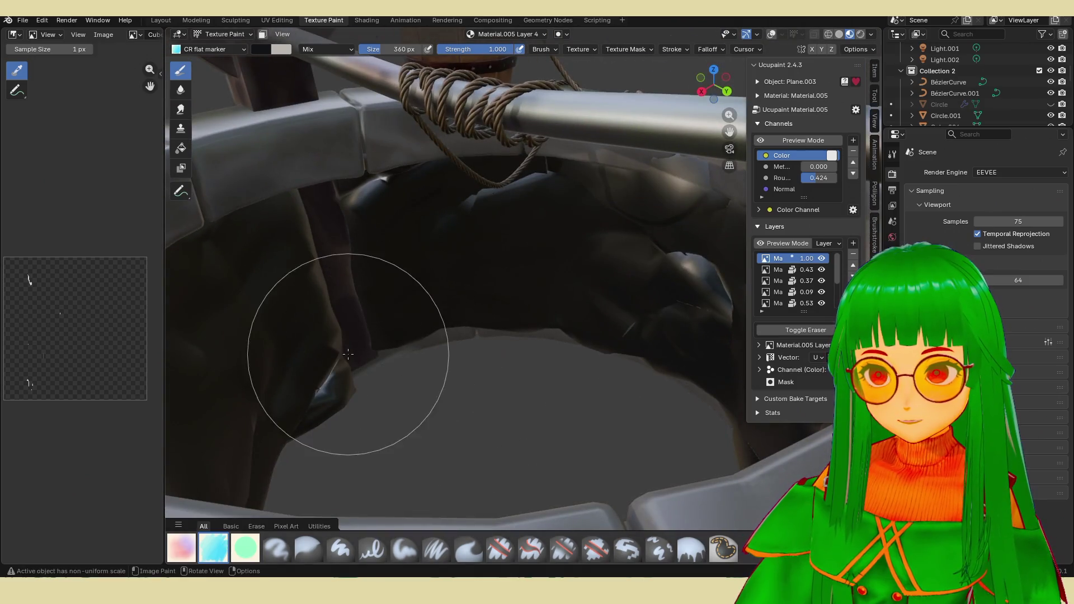
mouse_move(336, 344)
middle_mouse_down()
mouse_move(537, 311)
mouse_move(523, 368)
mouse_move(503, 353)
mouse_move(751, 256)
middle_mouse_up()
scroll(504, 336, "up", 3)
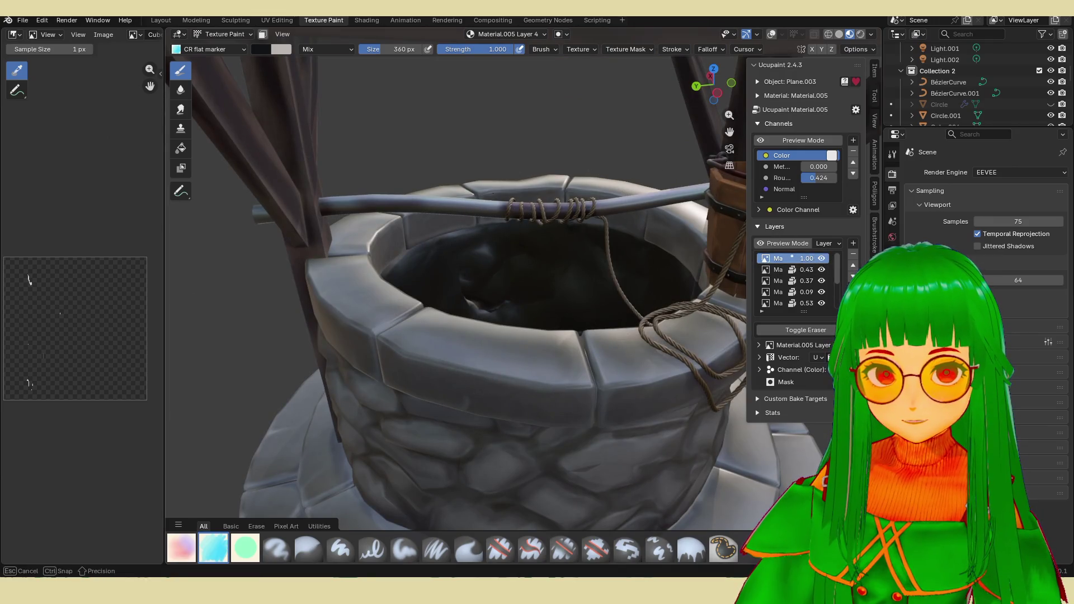
key("ctrl+z")
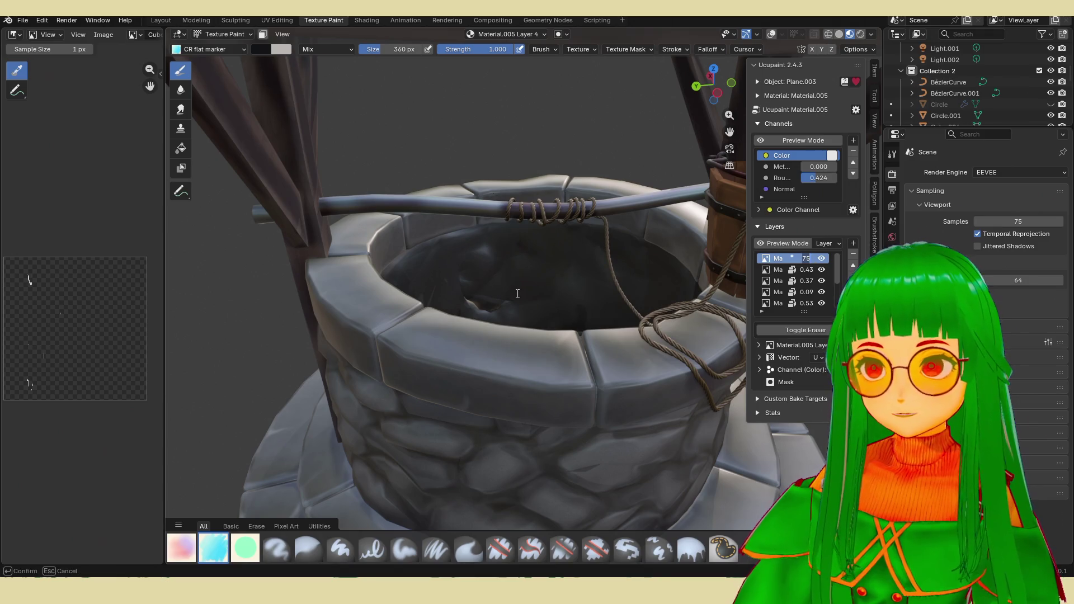
Save the file and lower the new shadow layer's opacity to about 0.7.
left_click(790, 268)
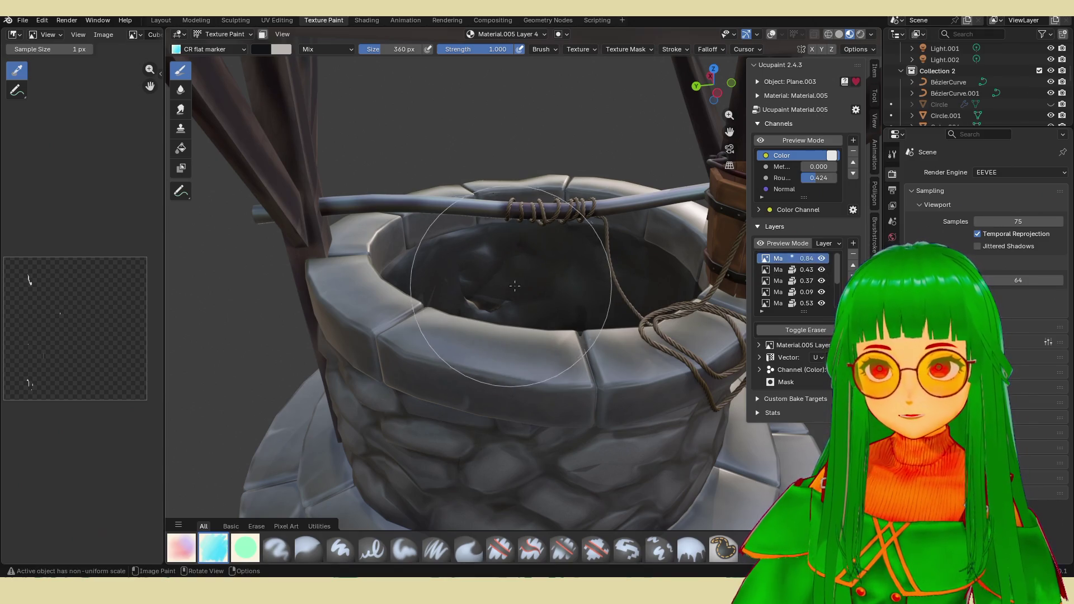
mouse_move(587, 252)
middle_mouse_down()
mouse_move(543, 283)
mouse_move(541, 301)
middle_mouse_up()
key("alt+z")
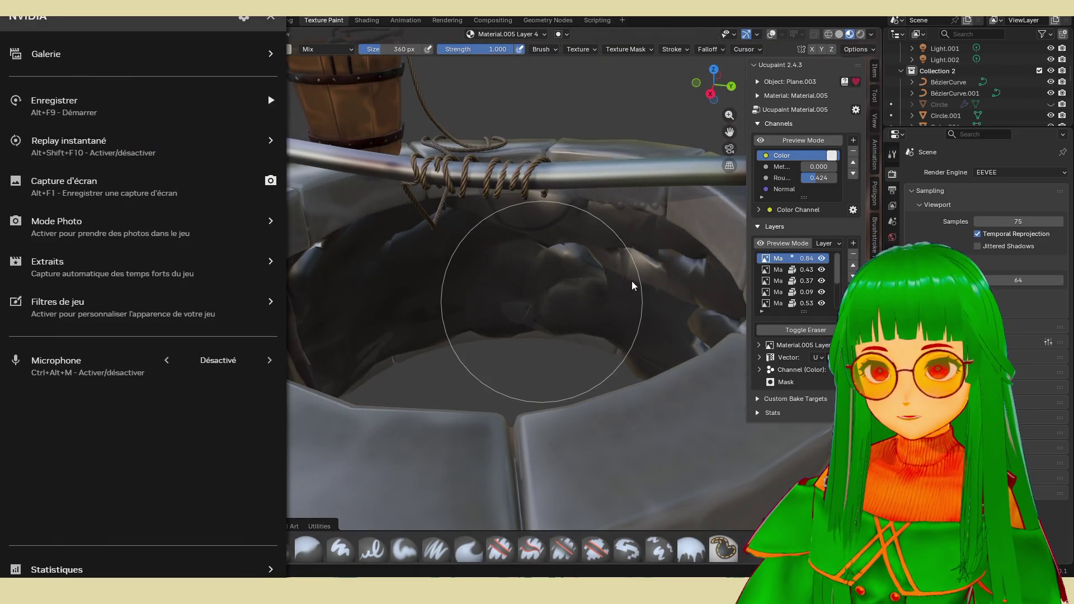
key("alt+z")
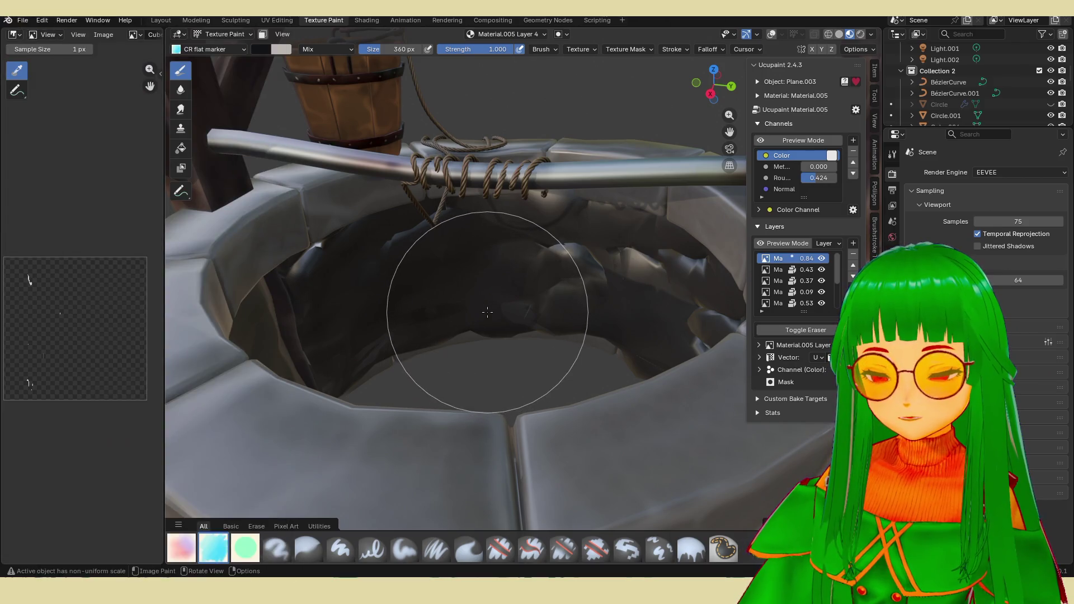
key("ctrl+s")
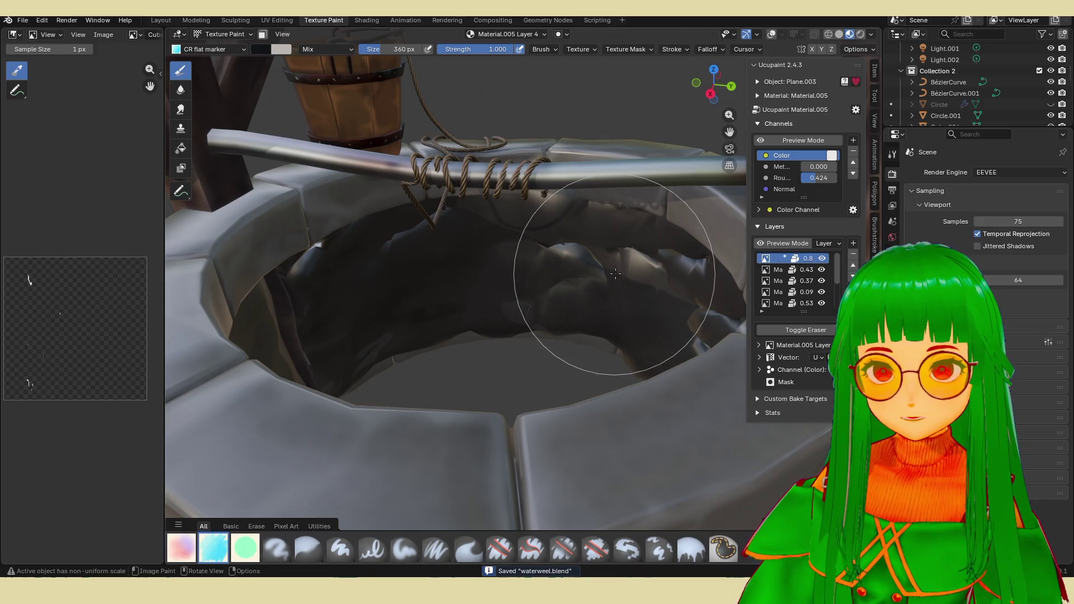
left_click(799, 260)
left_click_drag(799, 260, 781, 259)
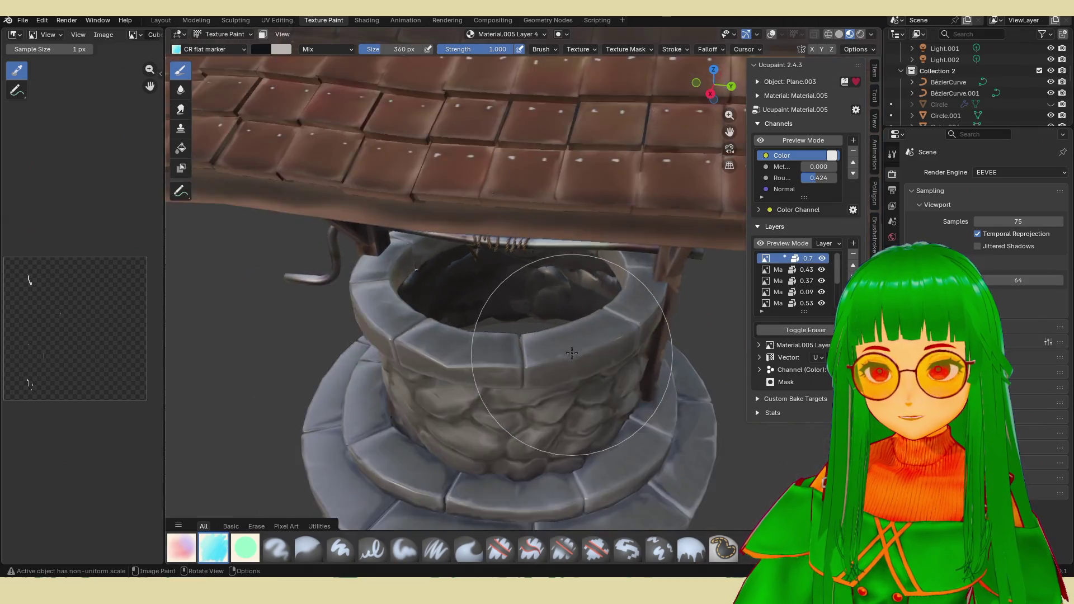
scroll(453, 294, "down", 6)
mouse_move(420, 319)
middle_mouse_down()
mouse_move(326, 326)
mouse_move(397, 337)
middle_mouse_up()
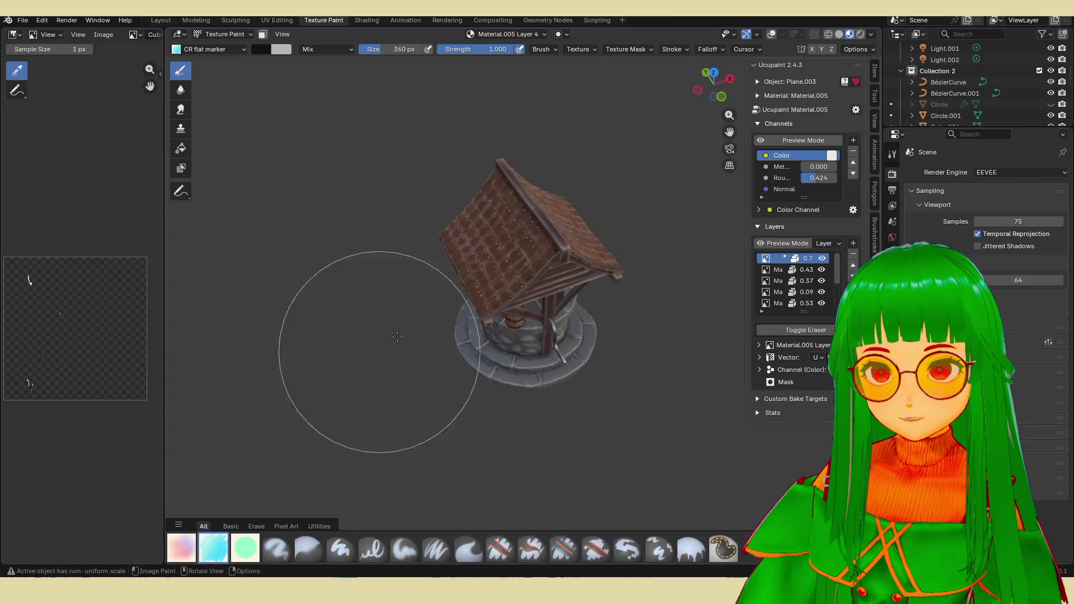
scroll(552, 352, "up", 5)
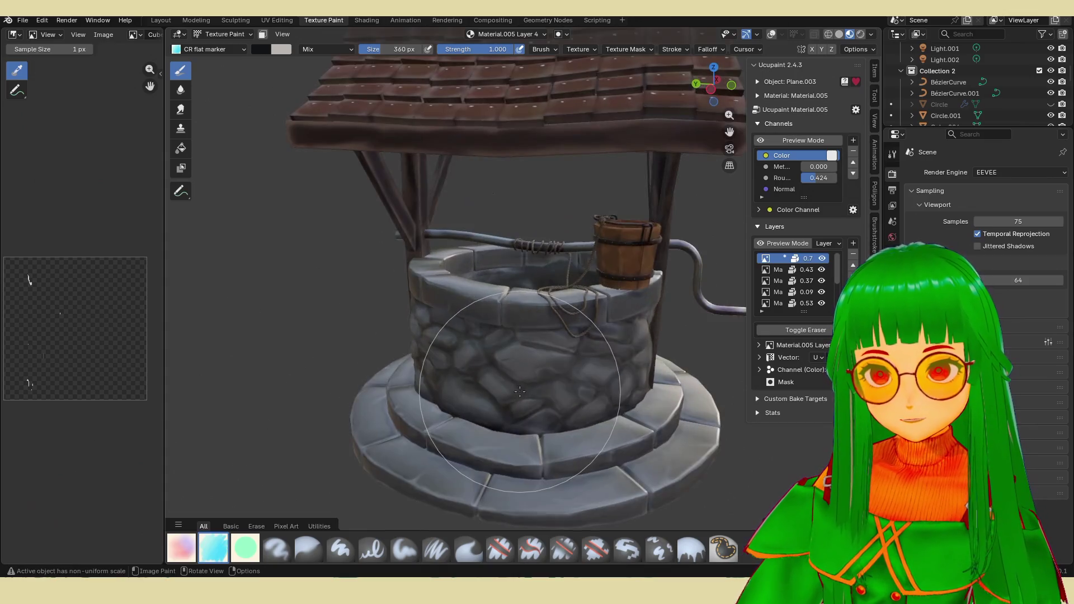
Orbit to a lower side angle to inspect the painted well and bucket.
mouse_move(554, 352)
middle_mouse_down()
mouse_move(456, 382)
mouse_move(495, 319)
mouse_move(547, 311)
mouse_move(420, 252)
mouse_move(295, 118)
middle_mouse_up()
scroll(512, 291, "up", 6)
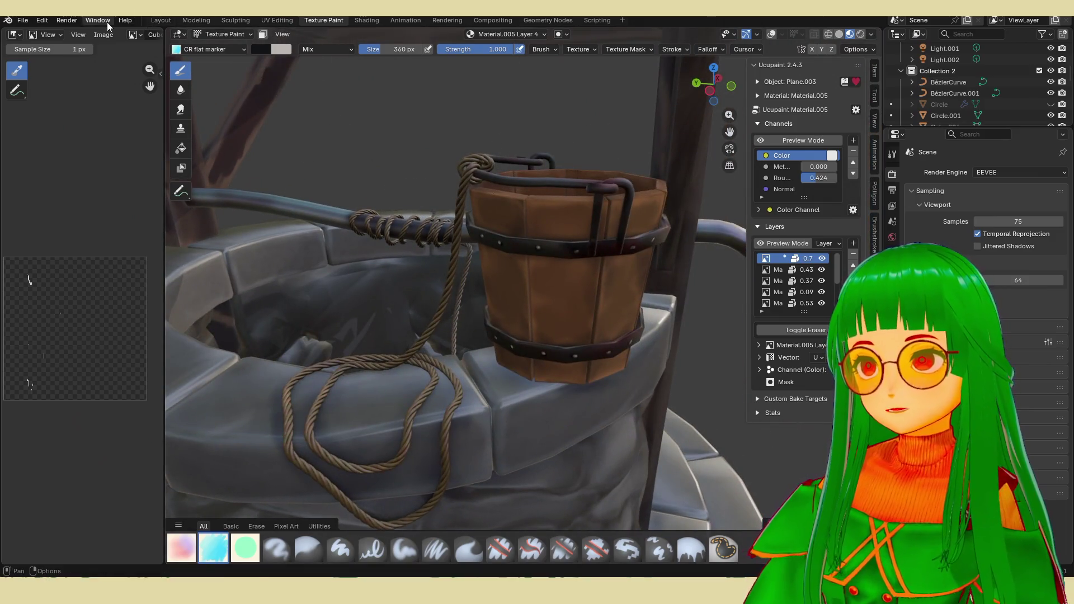
Return to the Modeling workspace in object mode with box selection.
left_click(235, 22)
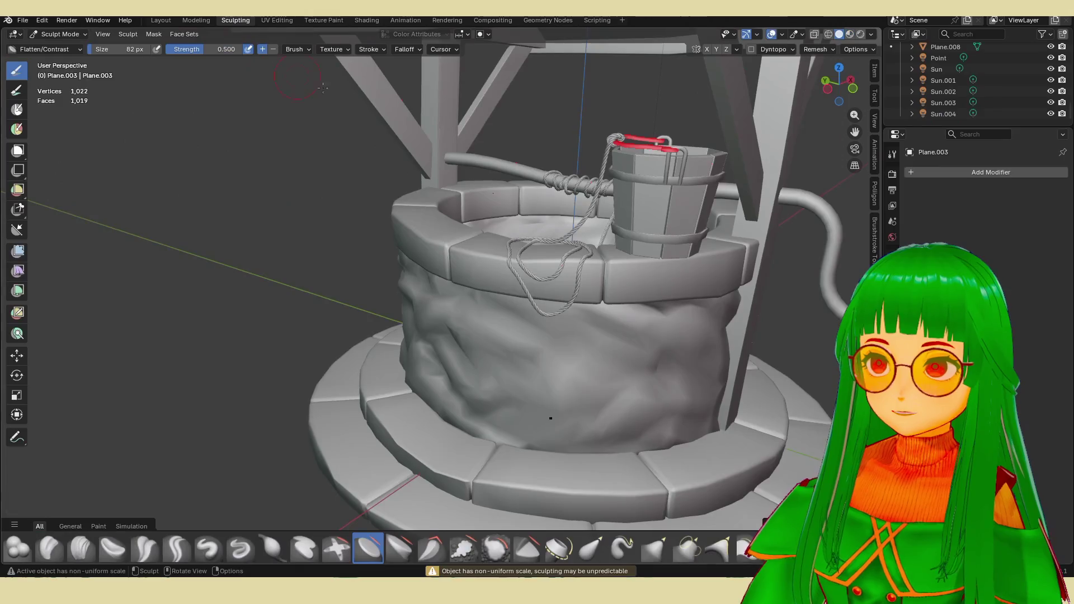
left_click(195, 20)
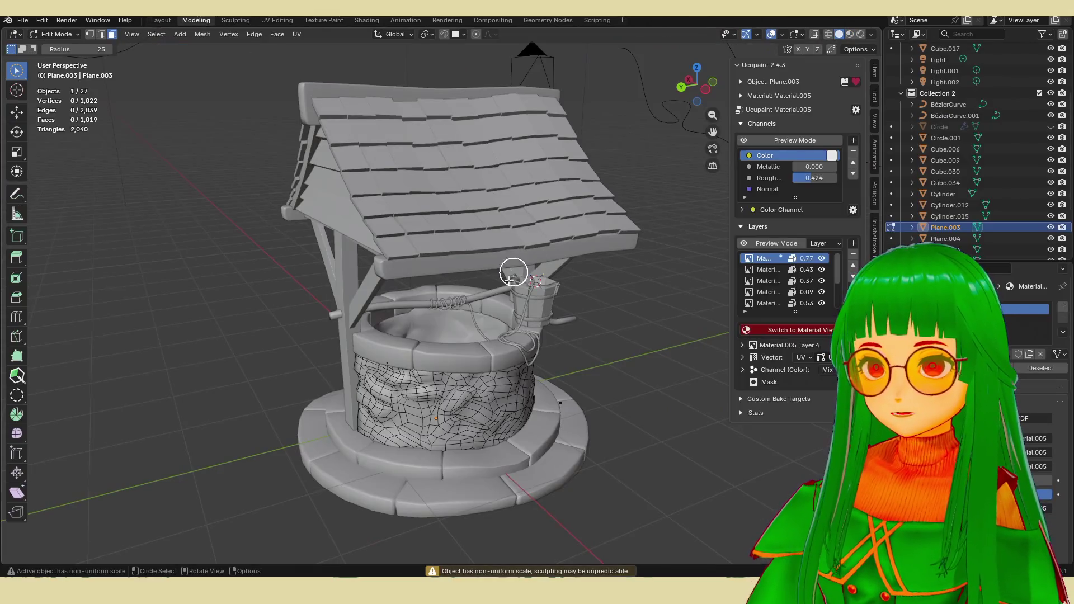
scroll(503, 273, "up", 5)
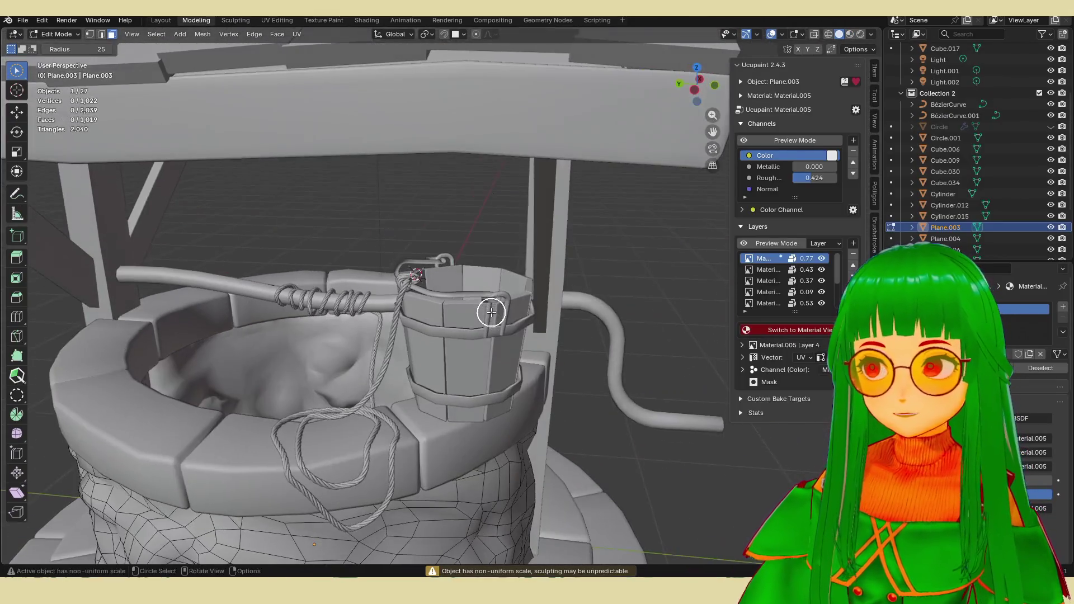
left_click(17, 72)
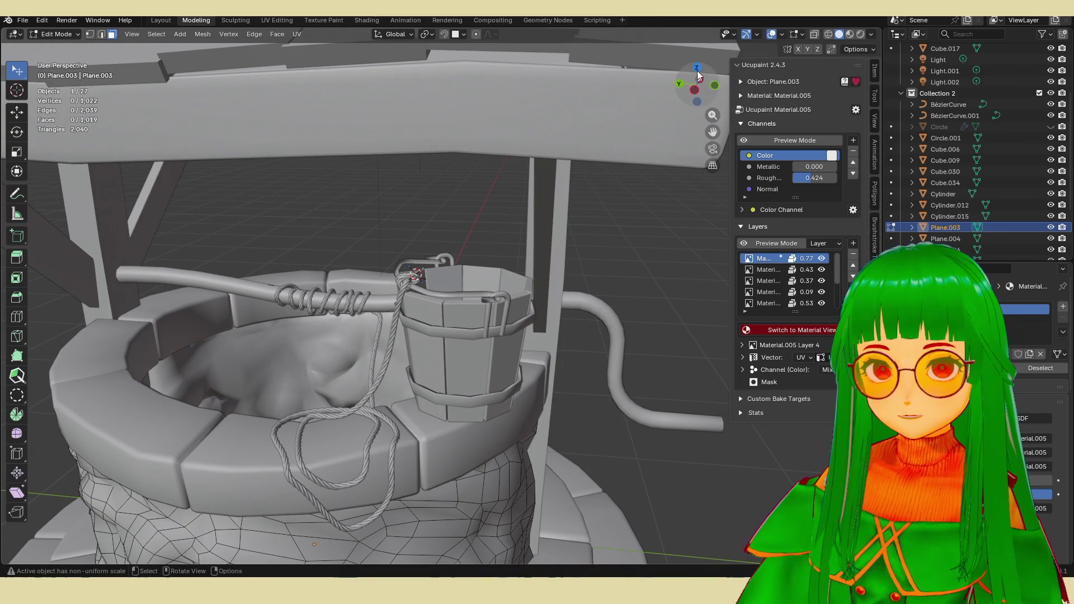
left_click(814, 35)
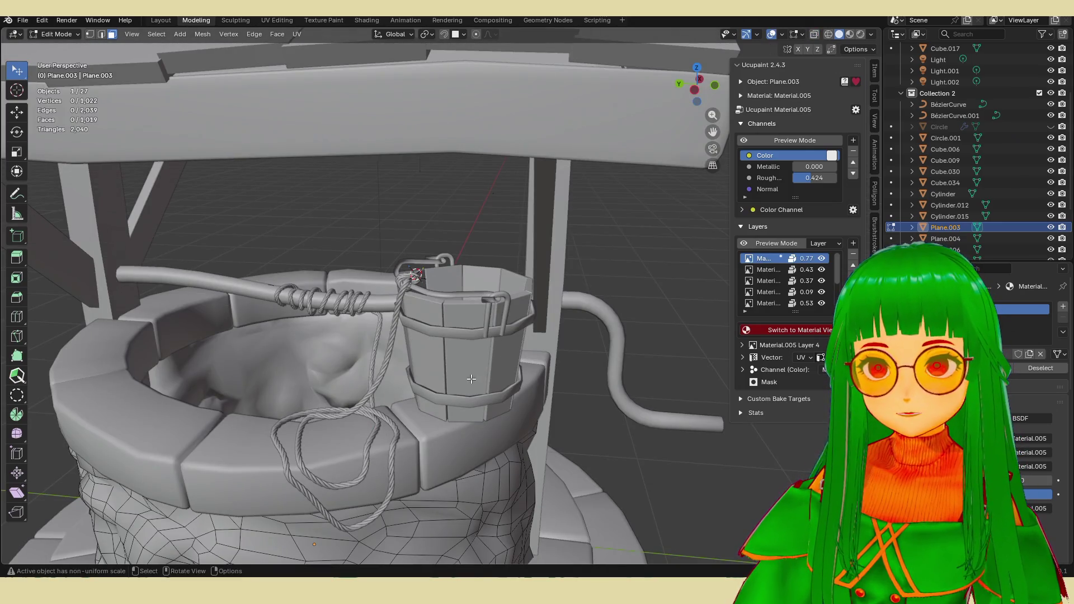
key("Tab")
Lower the bucket and its bands slightly along Z.
left_click(479, 359)
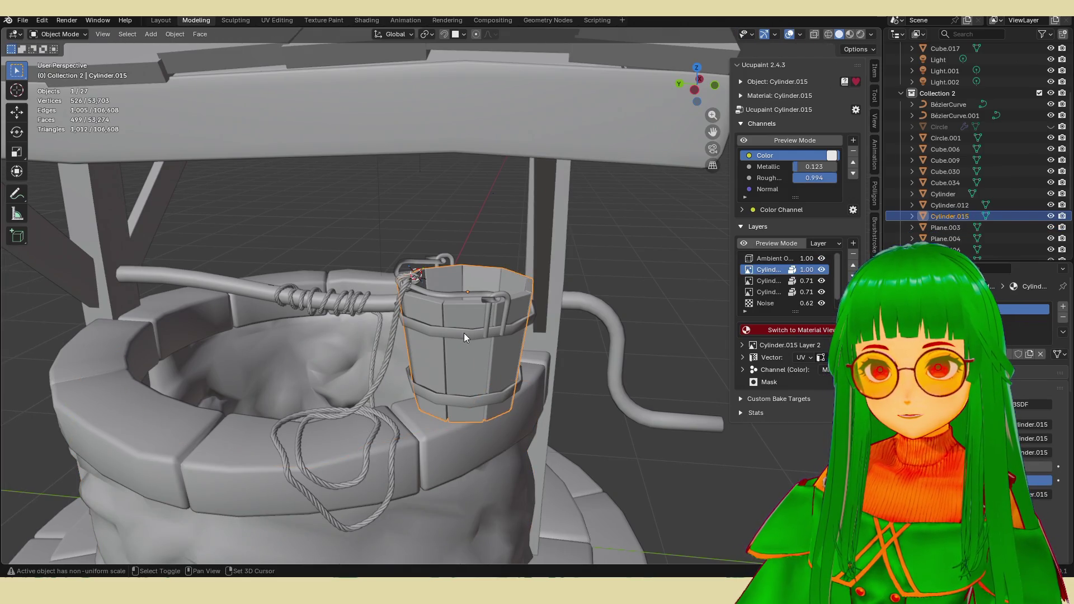
left_click(468, 309, "shift")
key("g")
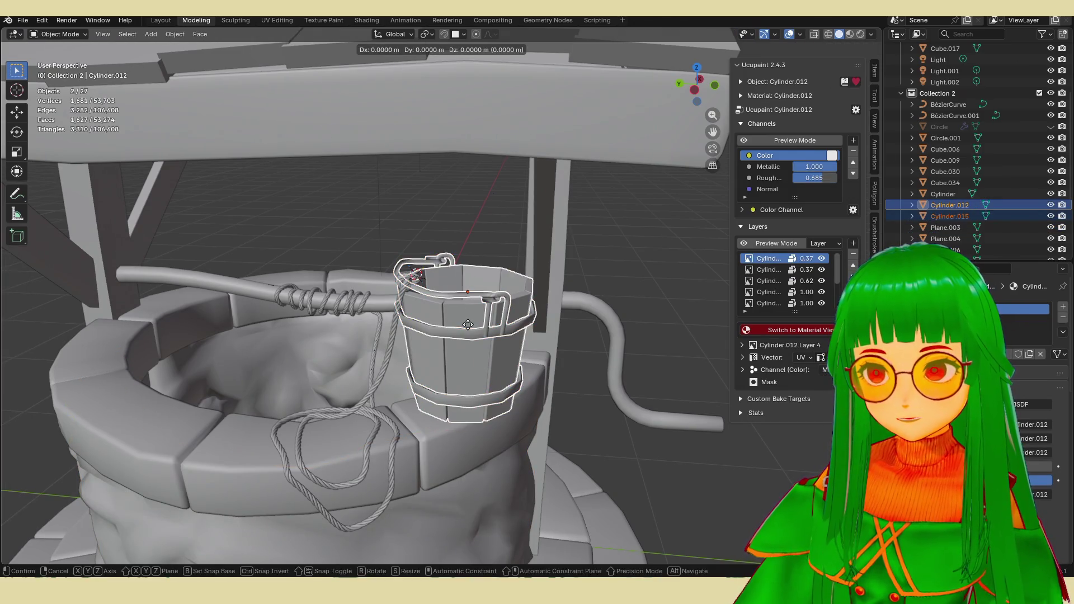
key("z")
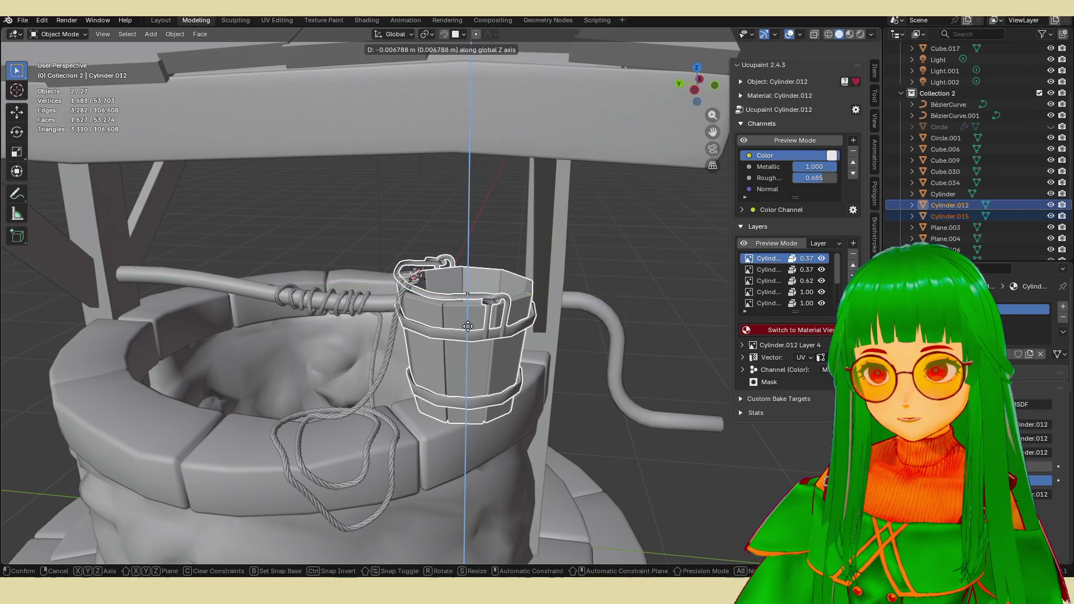
left_click(551, 331)
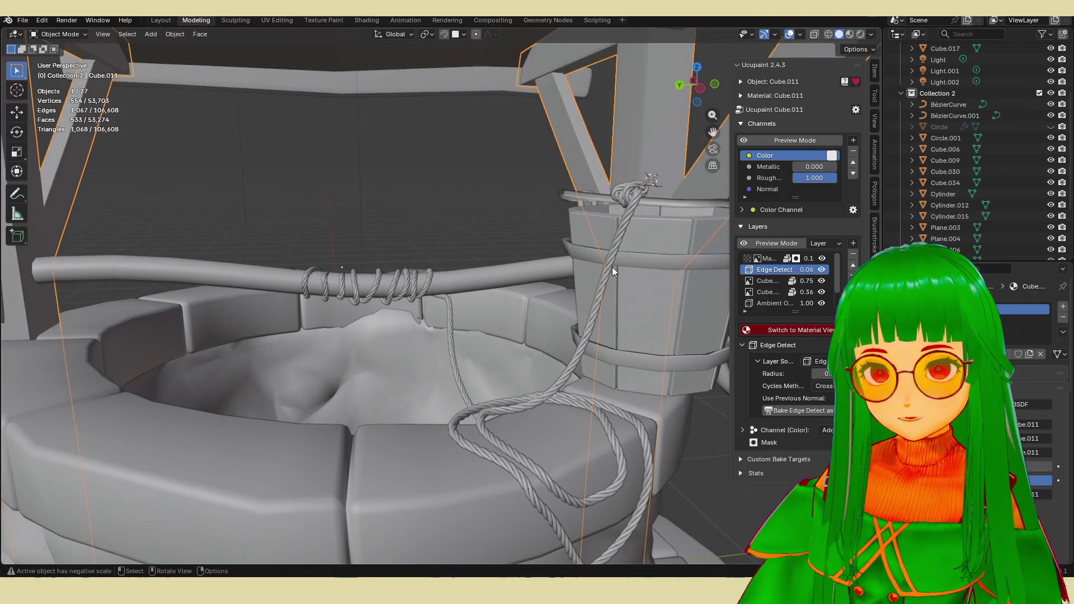
Shift the rope sideways along X to sit against the well.
left_click(612, 267)
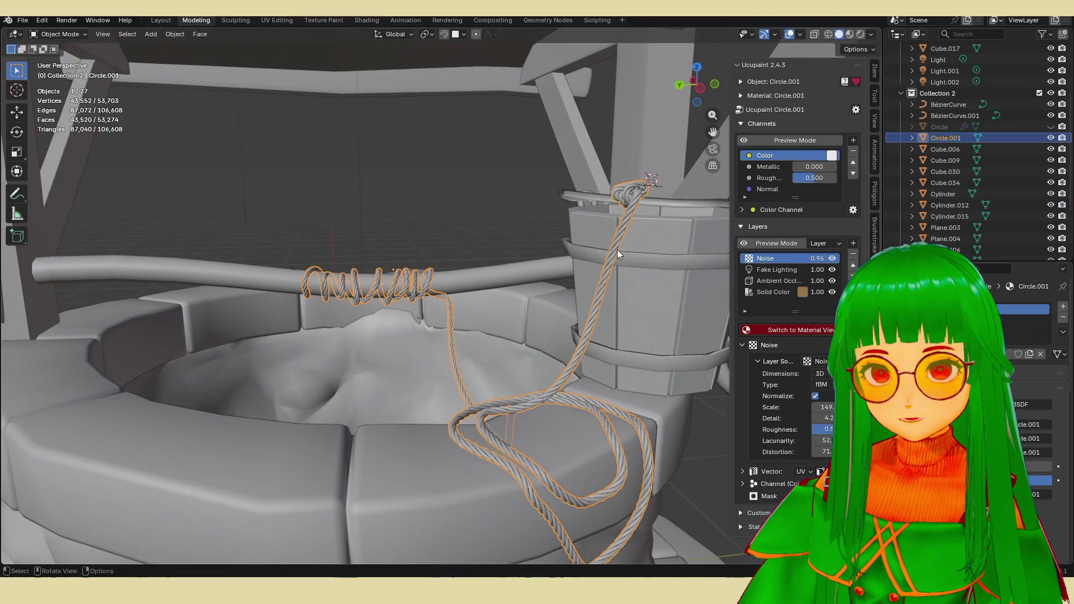
key("g")
key("x")
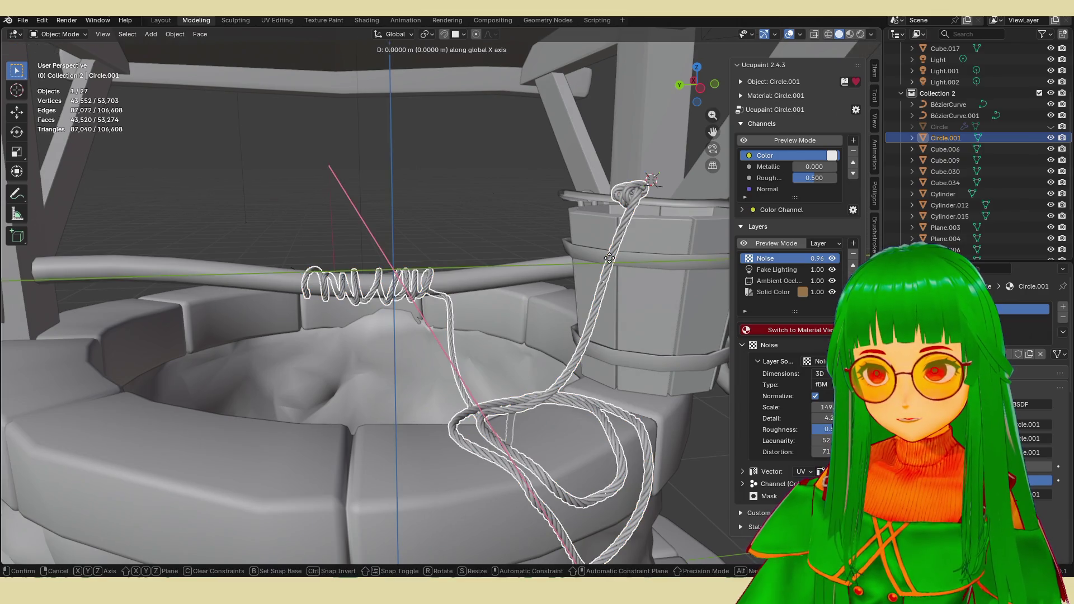
left_click(611, 259)
middle_click_drag(587, 277, 522, 314)
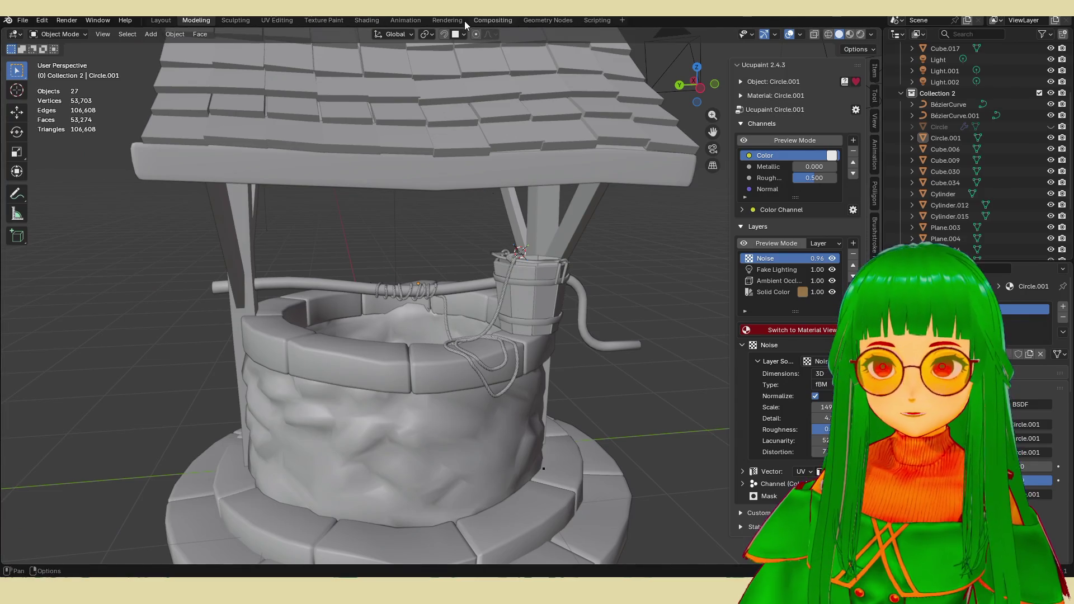
Check the empty Render Result in the Rendering workspace, then return to Texture Paint.
left_click(447, 20)
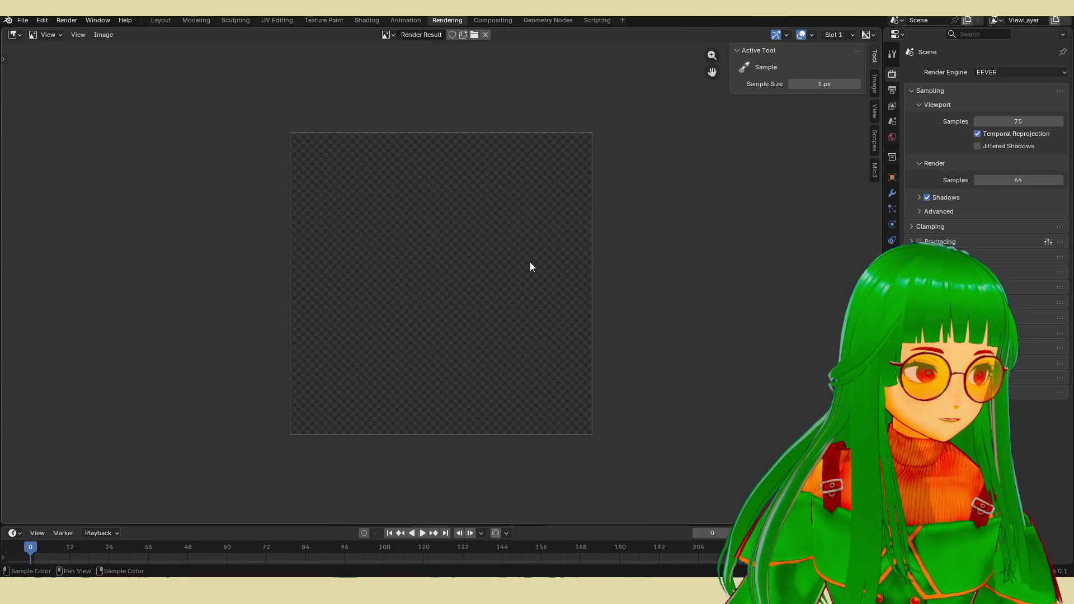
scroll(459, 304, "up", 1)
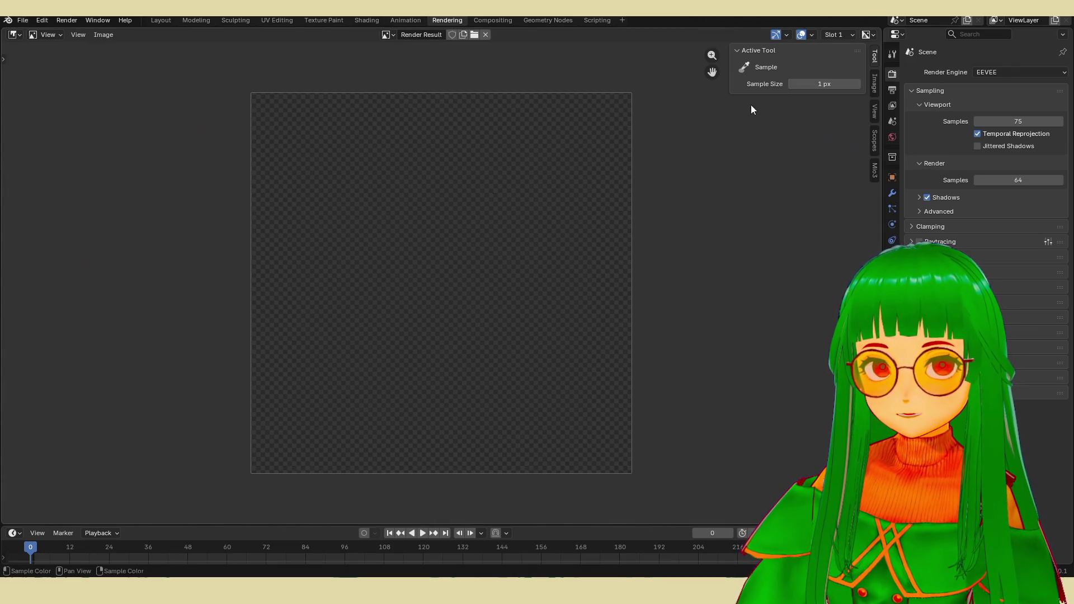
left_click(318, 18)
scroll(490, 219, "down", 4)
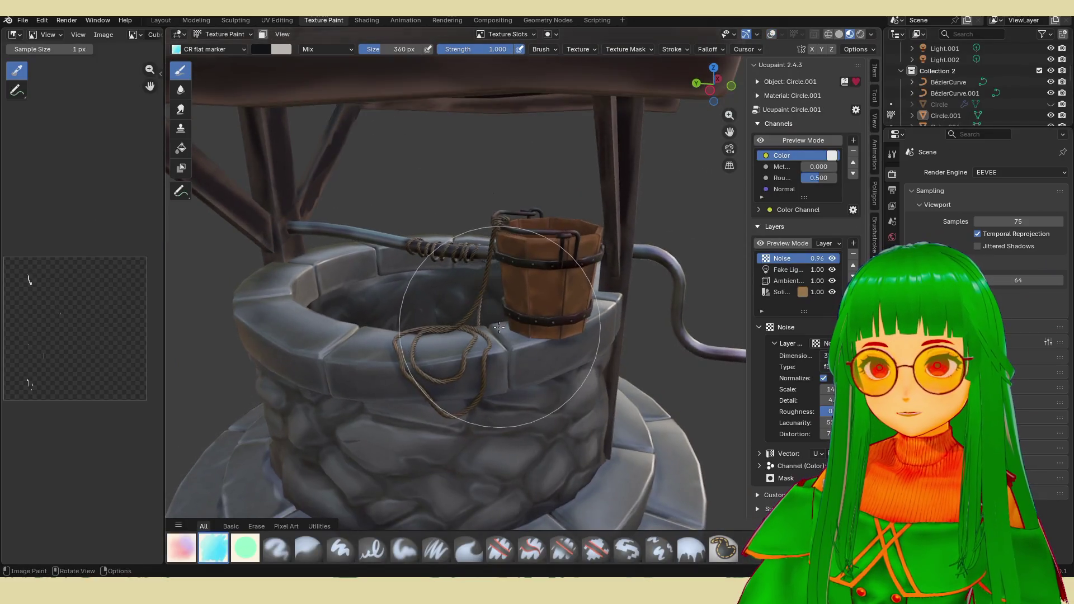
scroll(492, 252, "down", 3)
Hide the sidebar and orbit to frame the whole hand-painted well and roof.
mouse_move(470, 294)
middle_mouse_down()
mouse_move(487, 343)
mouse_move(537, 277)
mouse_move(604, 252)
middle_mouse_up()
scroll(487, 343, "down", 3)
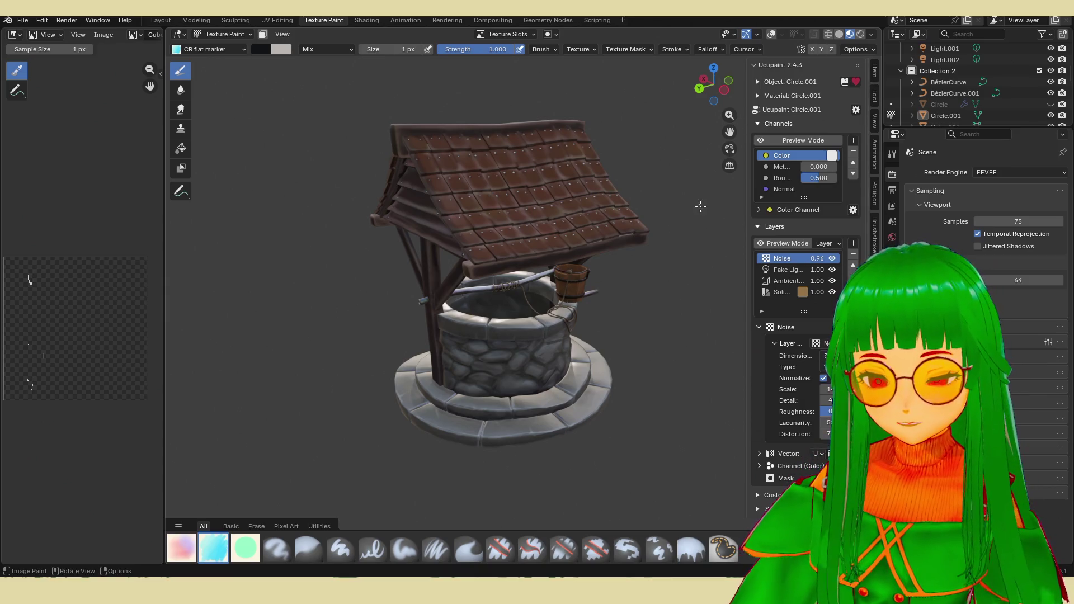
key("n")
mouse_move(701, 206)
middle_mouse_down()
mouse_move(688, 296)
mouse_move(722, 311)
mouse_move(719, 299)
middle_mouse_up()
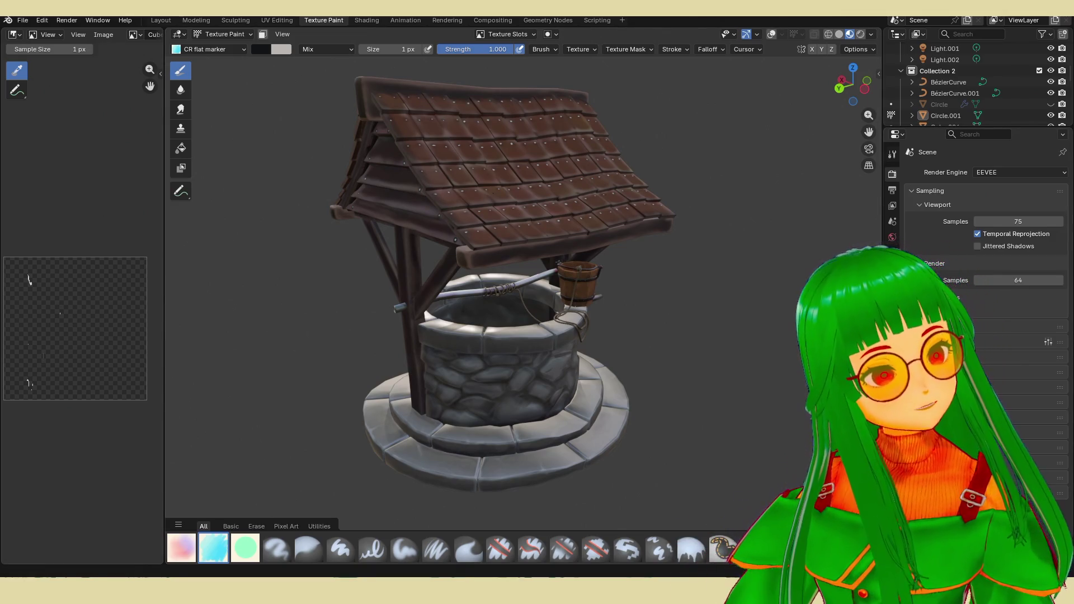
Capture a Snipping Tool screenshot around the painted well, copy it and close the editor.
key("super+shift+s")
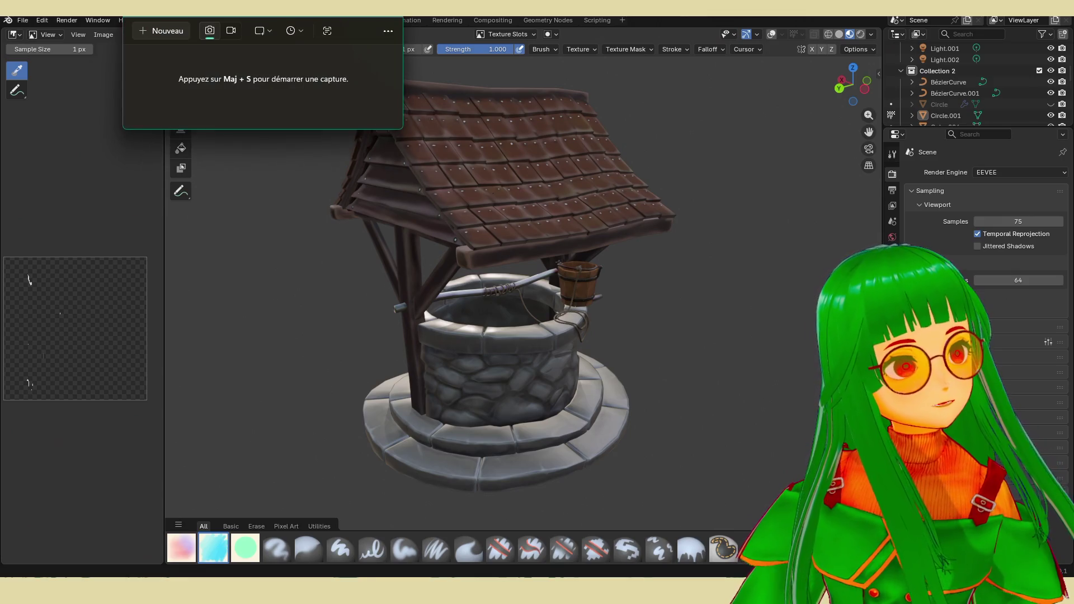
key("super+shift+s")
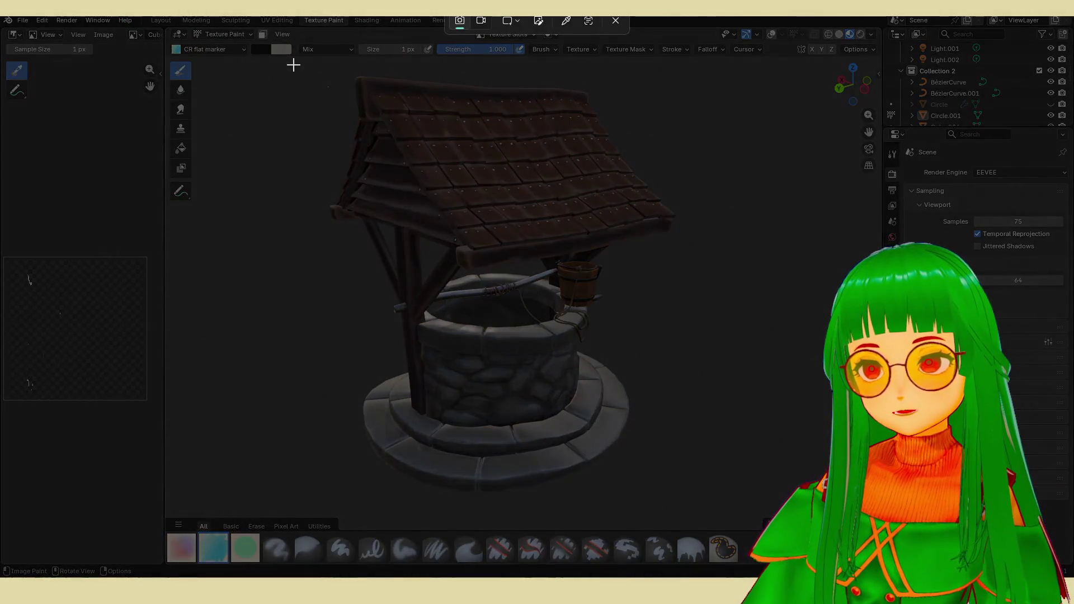
mouse_move(296, 58)
left_mouse_down()
mouse_move(674, 428)
mouse_move(701, 504)
left_mouse_up()
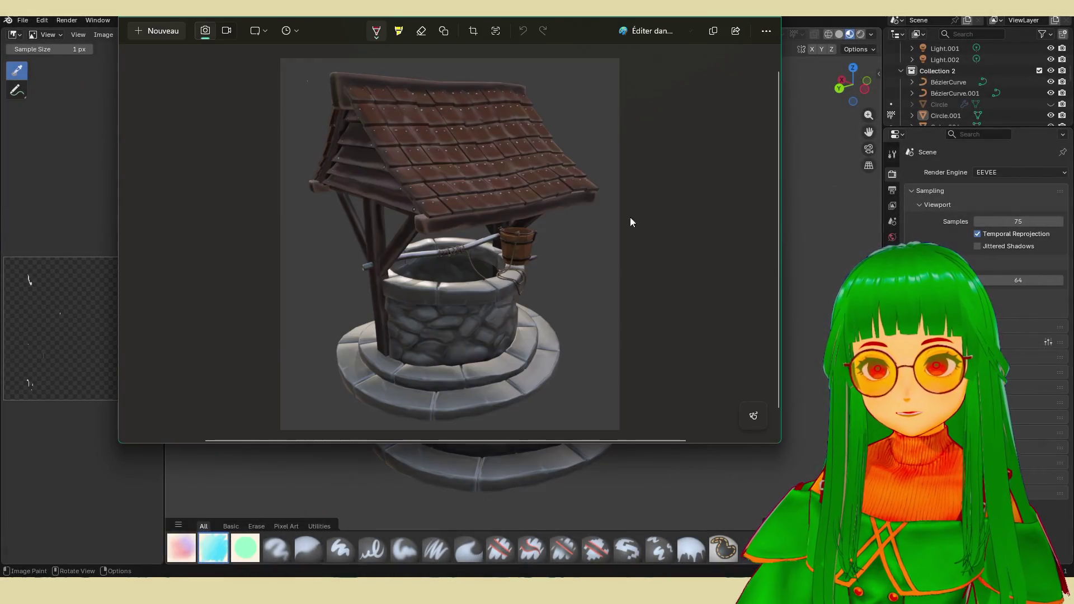
right_click(445, 225)
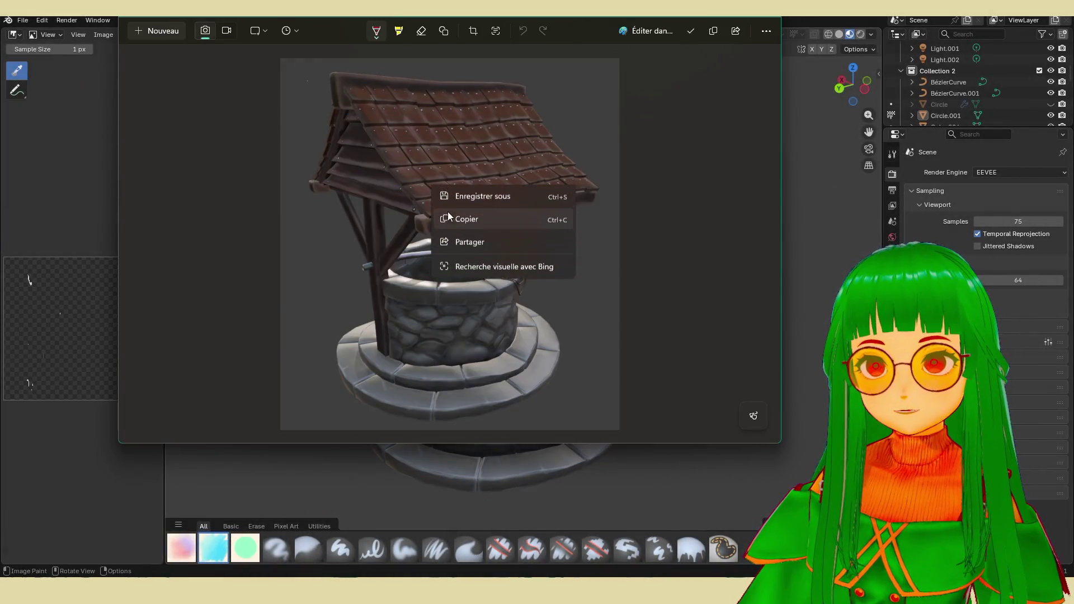
key("Escape")
left_click(509, 15)
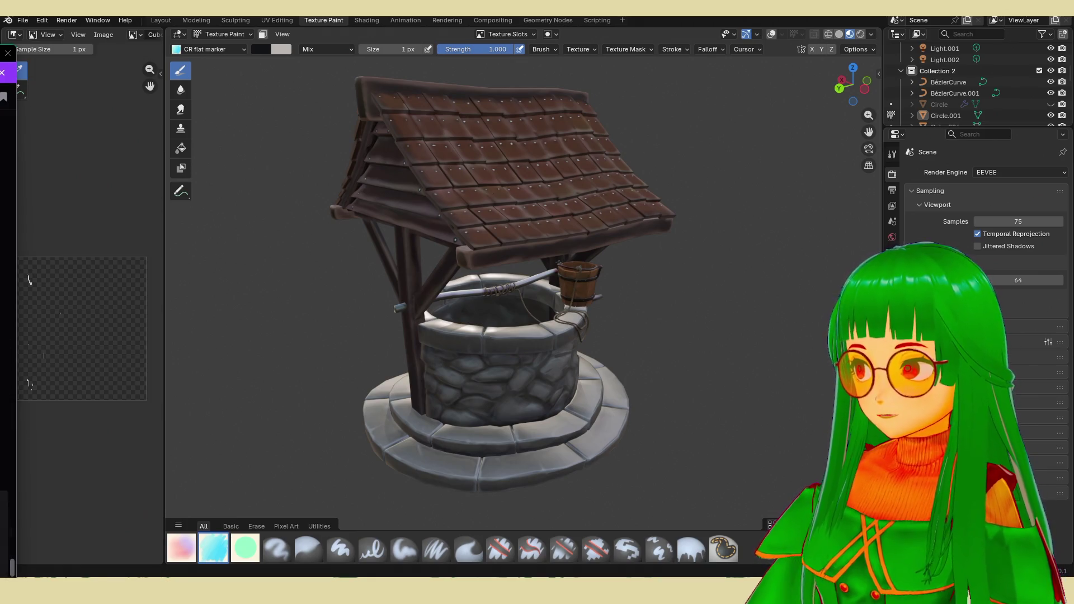
Lower a Material.001 roof paint layer's opacity to 0.43 in the sidebar.
mouse_move(332, 456)
middle_mouse_down()
mouse_move(492, 361)
mouse_move(755, 395)
mouse_move(752, 362)
mouse_move(690, 405)
mouse_move(651, 453)
middle_mouse_up()
scroll(734, 375, "up", 3)
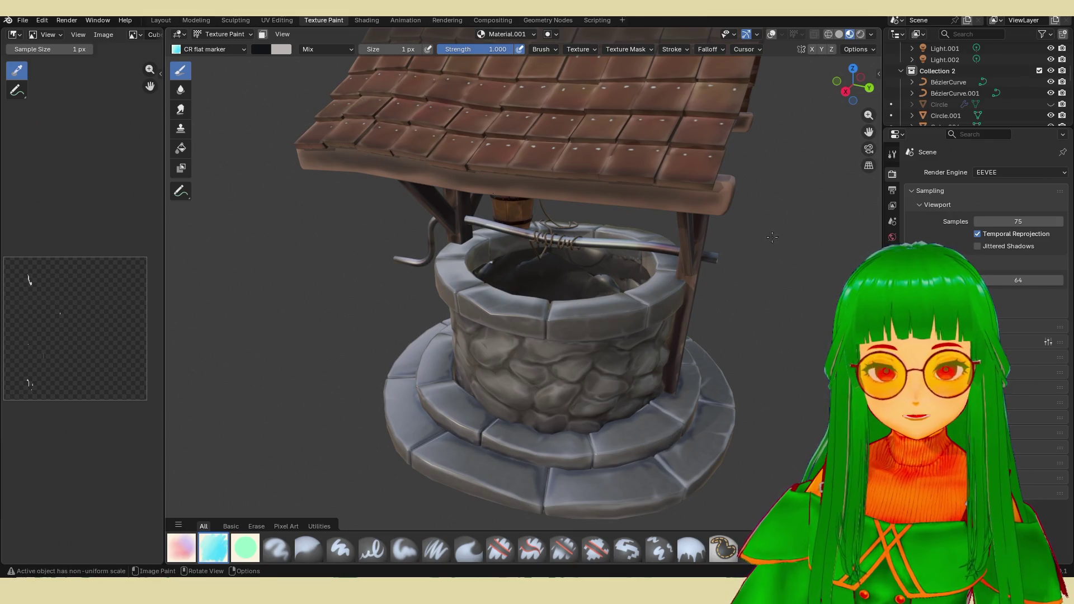
key("n")
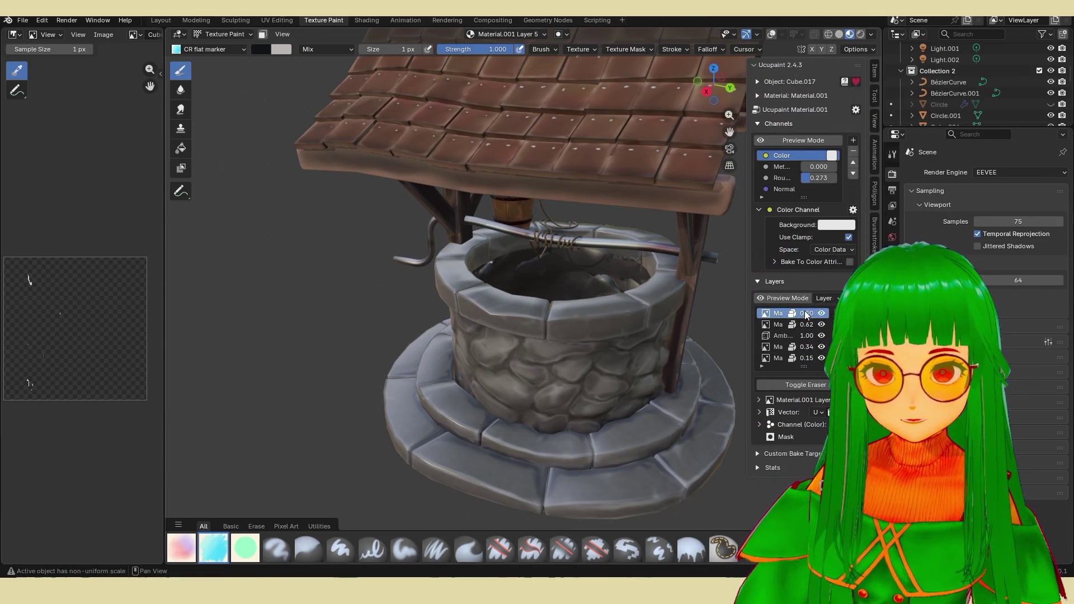
left_click(789, 314)
left_click_drag(808, 314, 801, 314)
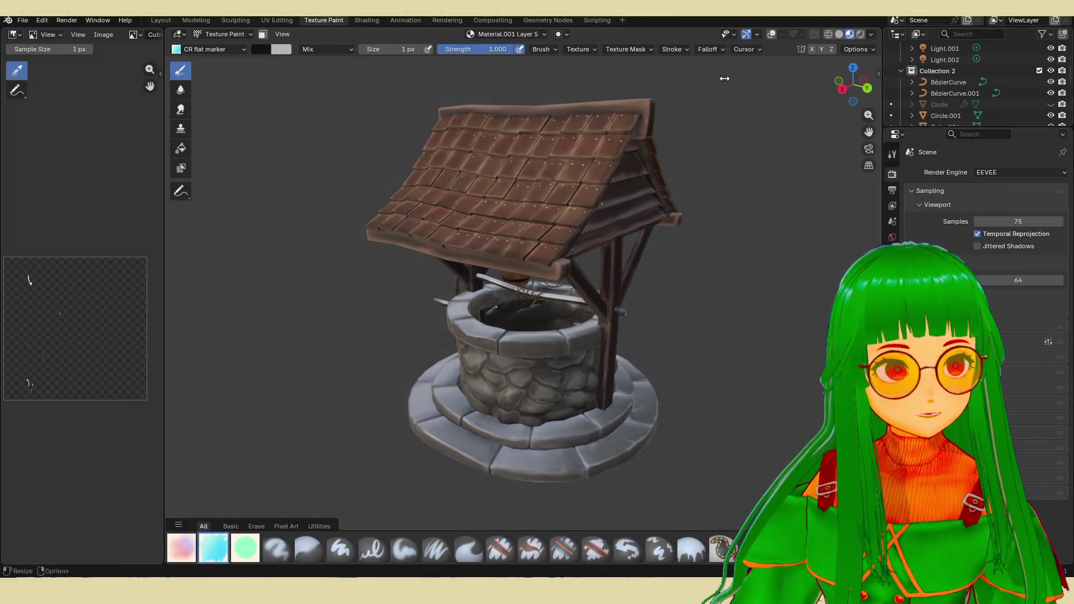
Capture Snipping Tool screenshots of the whole well from two different angles.
key("super+shift+s")
left_click_drag(346, 96, 718, 495)
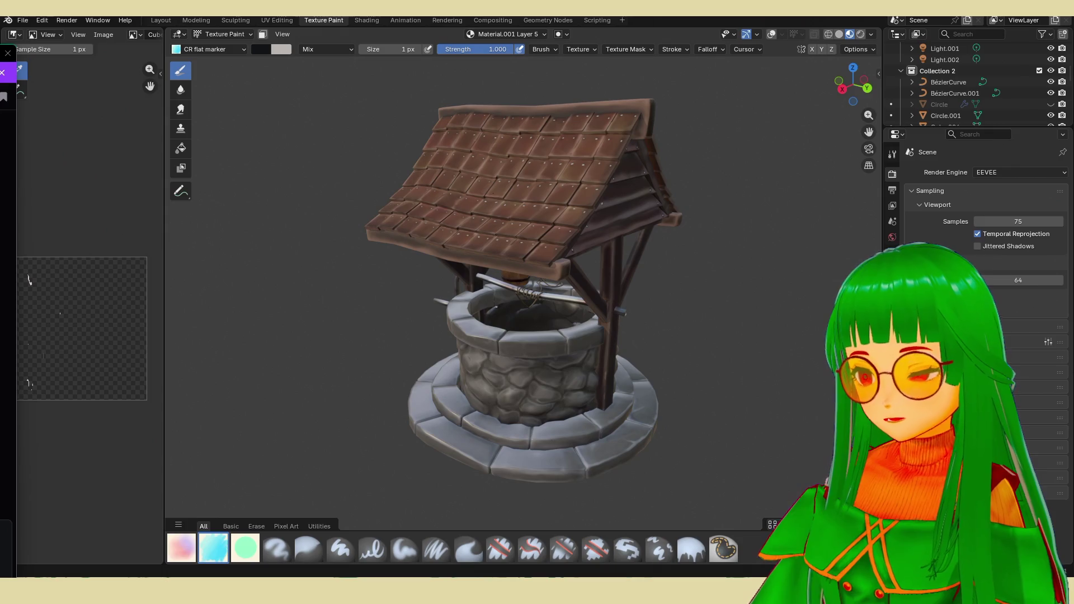
middle_click_drag(521, 336, 637, 379)
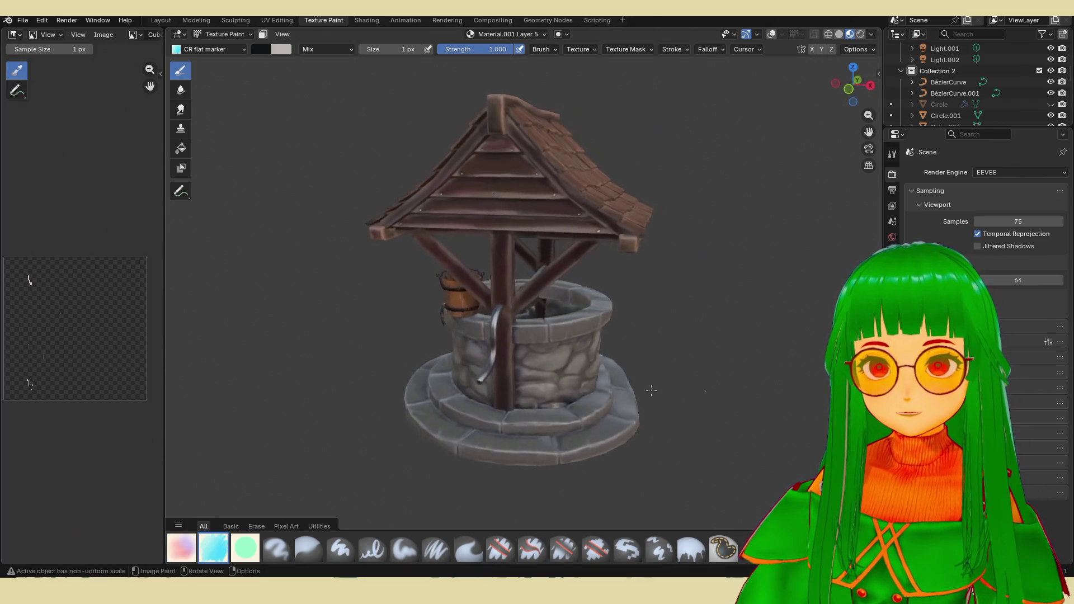
scroll(637, 378, "up", 3)
scroll(636, 378, "up", 2)
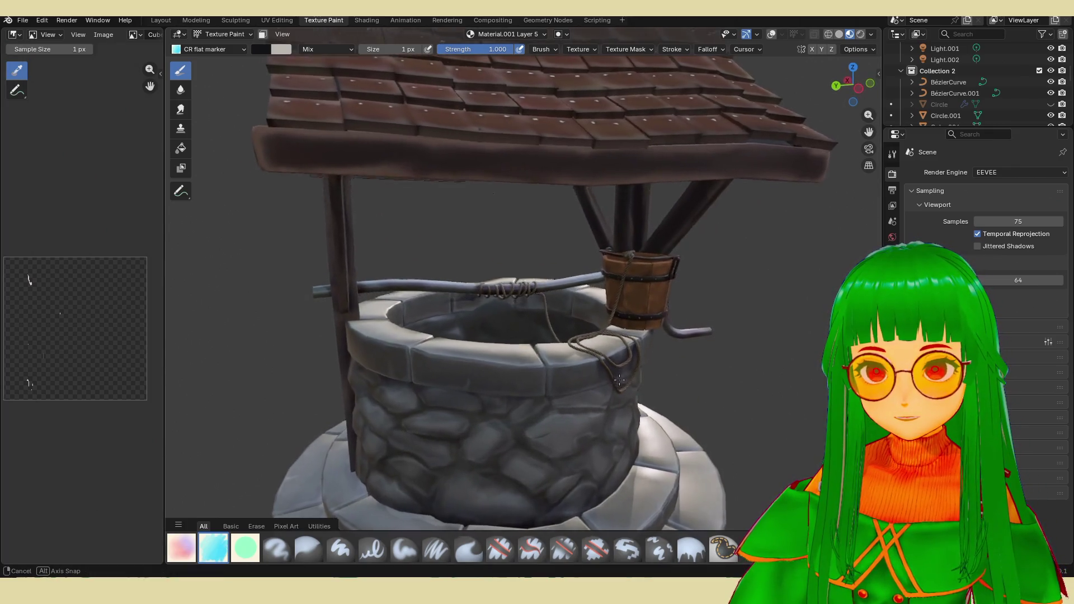
scroll(630, 379, "up", 3)
scroll(629, 379, "down", 3)
scroll(629, 379, "down", 3)
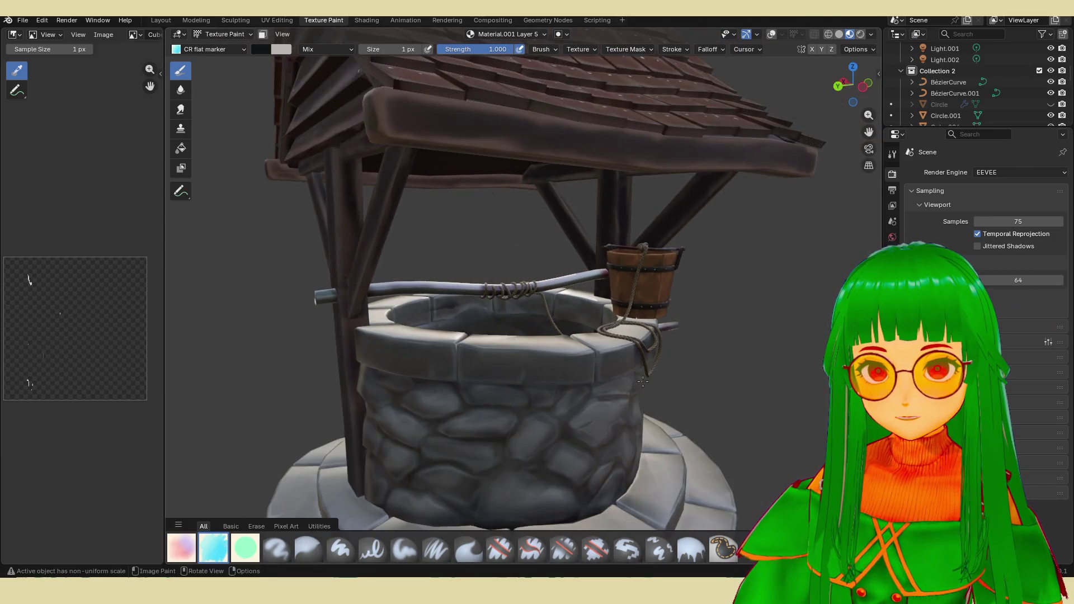
mouse_move(629, 379)
middle_mouse_down()
mouse_move(640, 374)
mouse_move(587, 375)
mouse_move(652, 384)
middle_mouse_up()
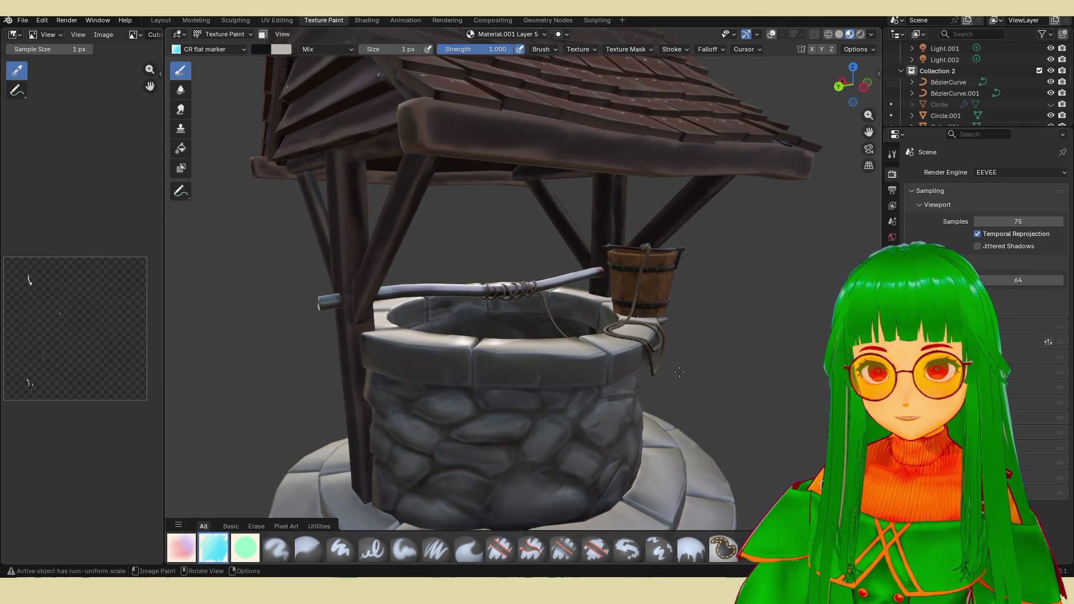
scroll(678, 372, "up", 2)
scroll(672, 373, "up", 2)
scroll(667, 374, "up", 2)
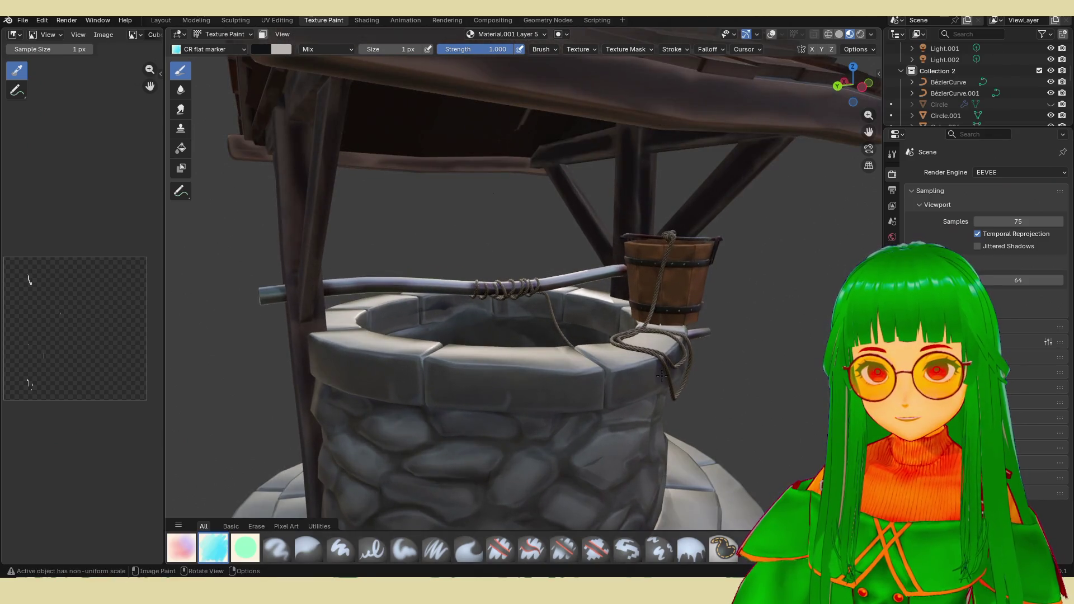
middle_click_drag(662, 376, 661, 382)
scroll(662, 379, "down", 1)
scroll(662, 382, "down", 1)
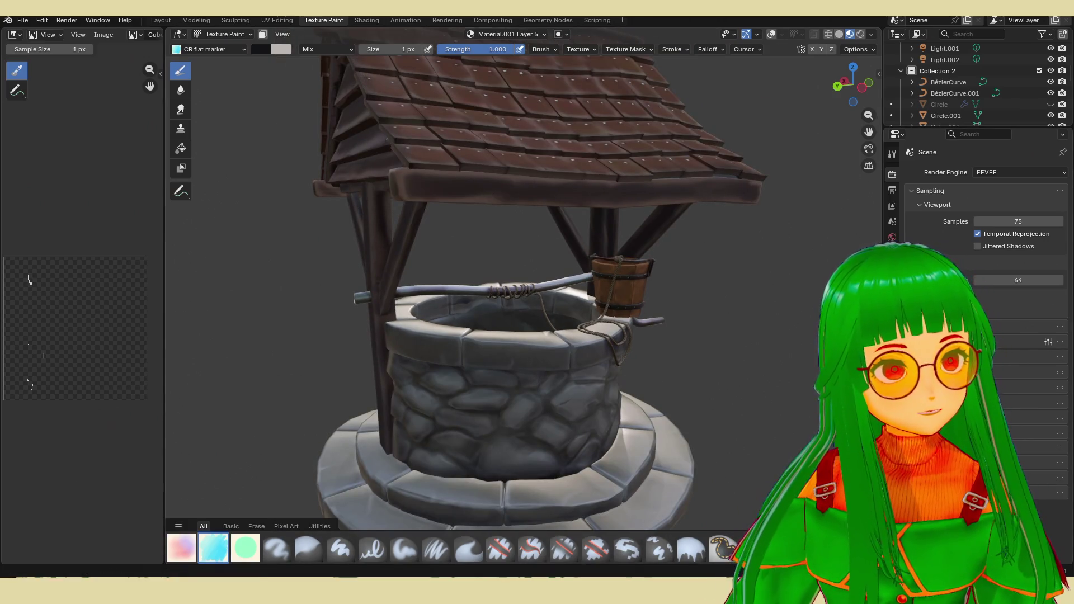
key("super+shift+s")
left_click_drag(272, 82, 789, 520)
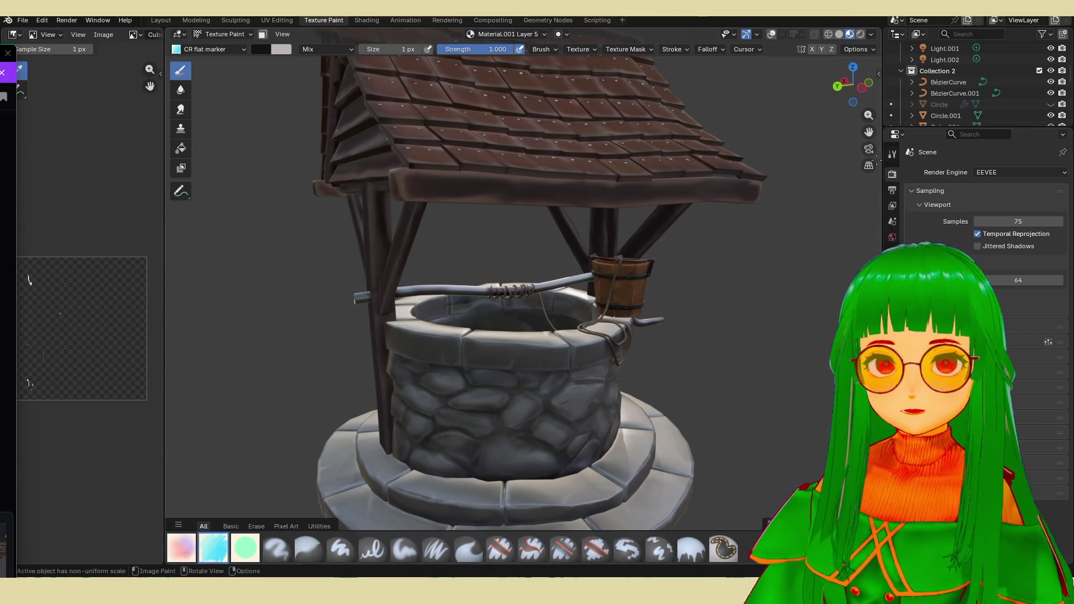
Show the well in plain solid clay shading, check wireframe, and enter Edit Mode for a capture.
left_click(840, 33)
left_click(828, 34)
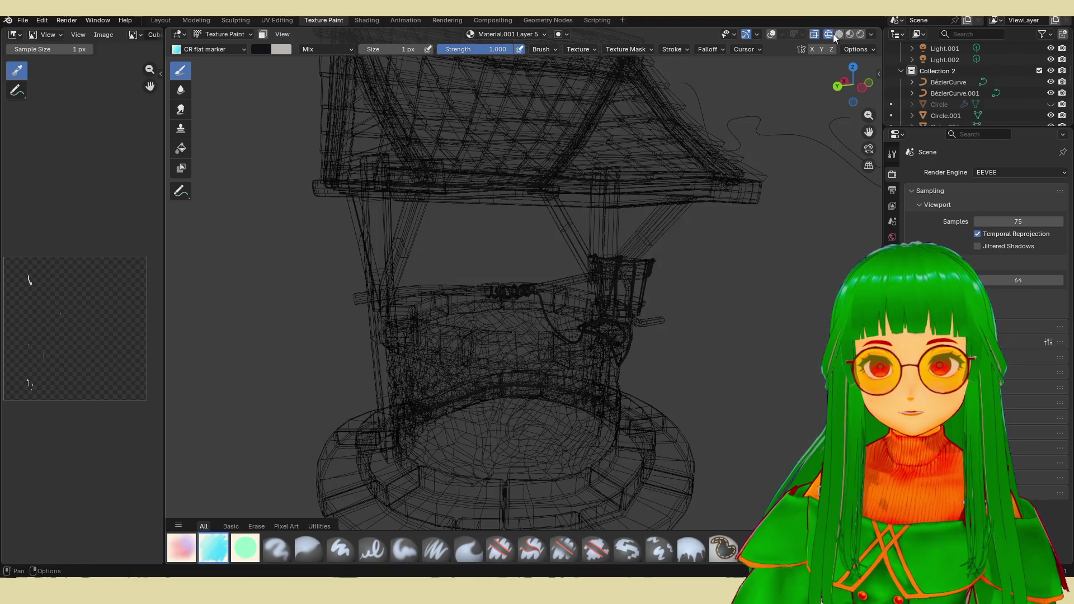
mouse_move(638, 277)
middle_mouse_down()
mouse_move(628, 287)
mouse_move(638, 303)
mouse_move(703, 329)
middle_mouse_up()
key("Tab")
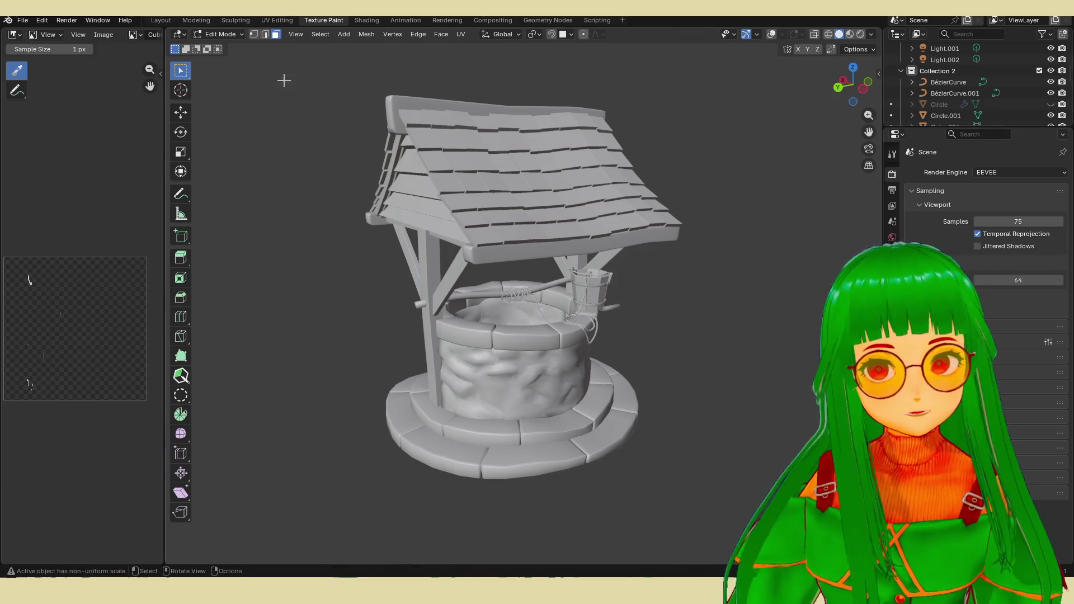
key("super+shift+s")
Drag the capture rectangle around the whole grey well, roof to base.
mouse_move(317, 64)
left_mouse_down()
mouse_move(742, 512)
mouse_move(719, 503)
left_mouse_up()
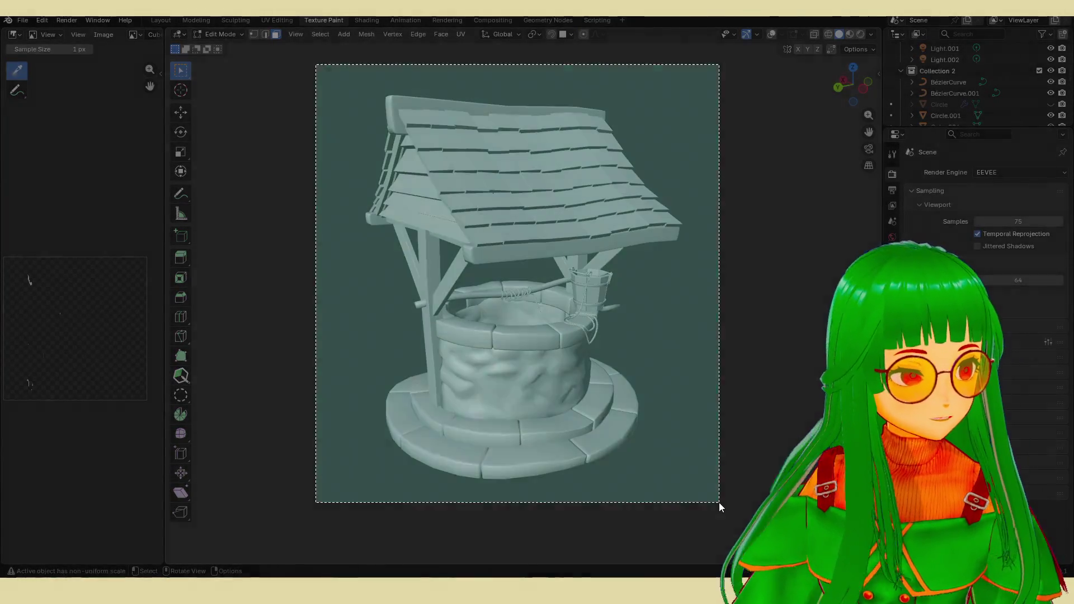